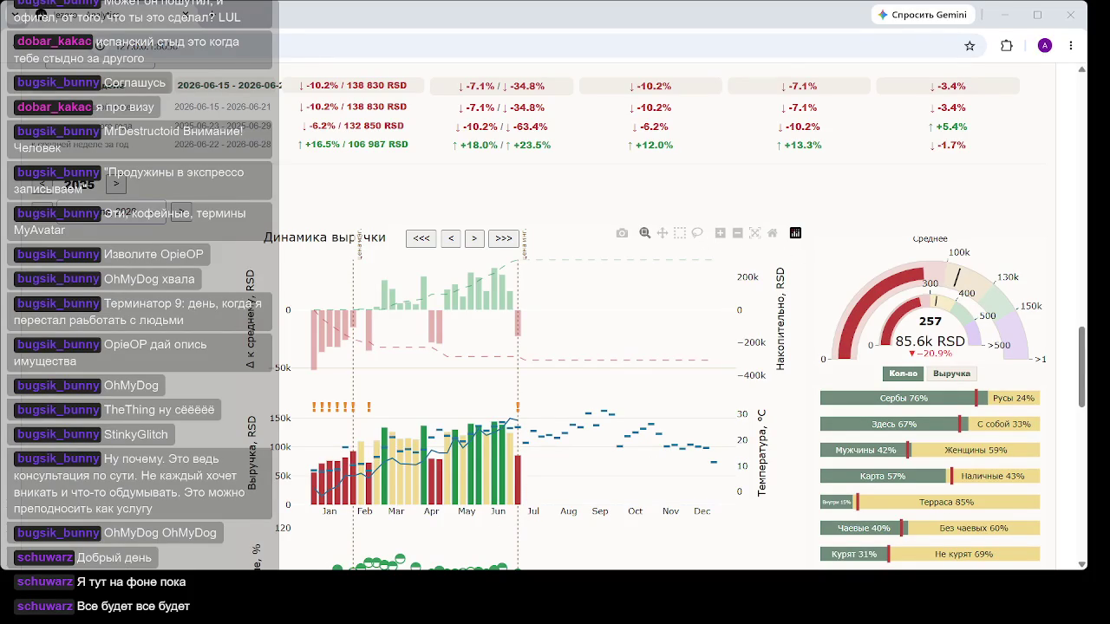
Step: Bring the peak-hours and weather panels into view and select the week 27 (Jul) revenue column
{"action": "scroll", "coordinate": [536, 364], "scroll_direction": "down", "scroll_amount": 3}
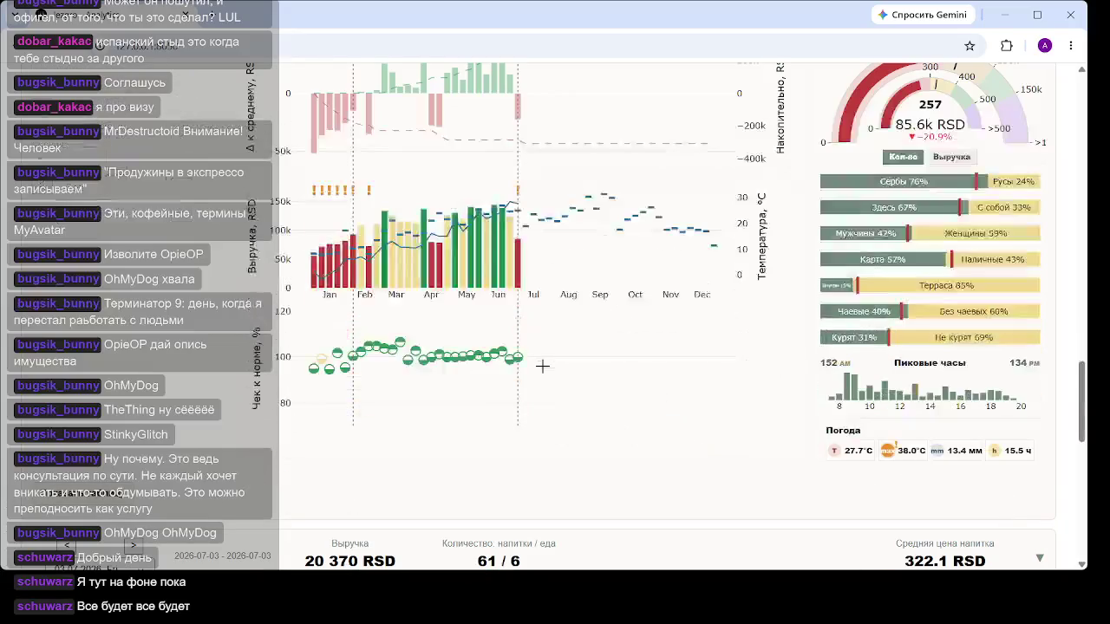
{"action": "left_click", "coordinate": [520, 360]}
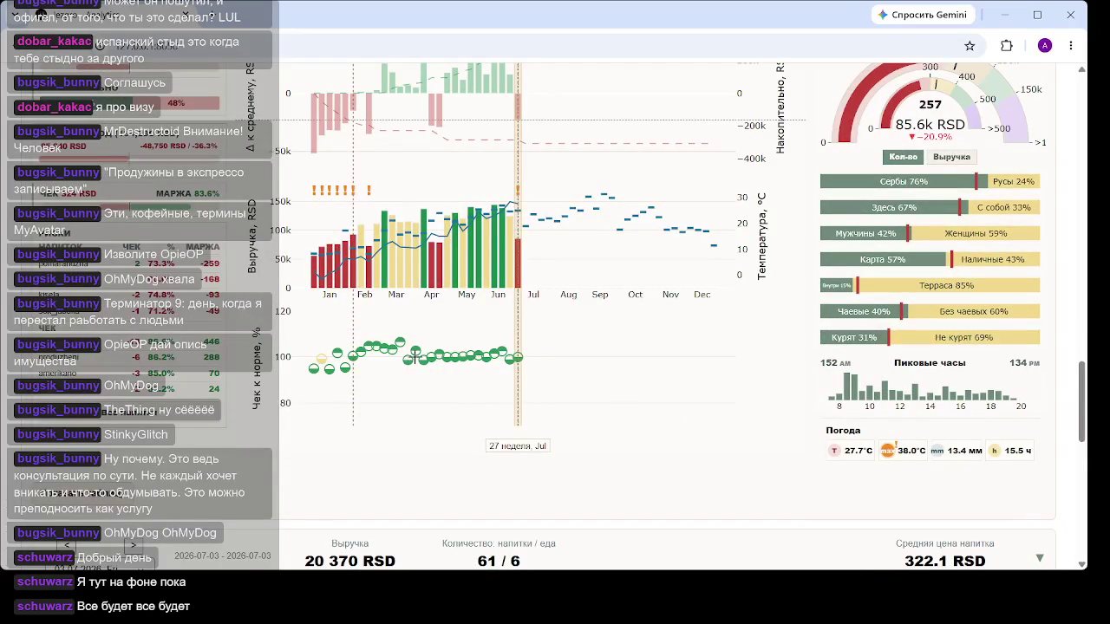
Step: Compare weeks 8 (Feb), 11 (Mar), 27 (Jul) and 26 in the revenue chart, ending on week 22 (May)
{"action": "left_click", "coordinate": [369, 334]}
{"action": "left_click", "coordinate": [368, 334]}
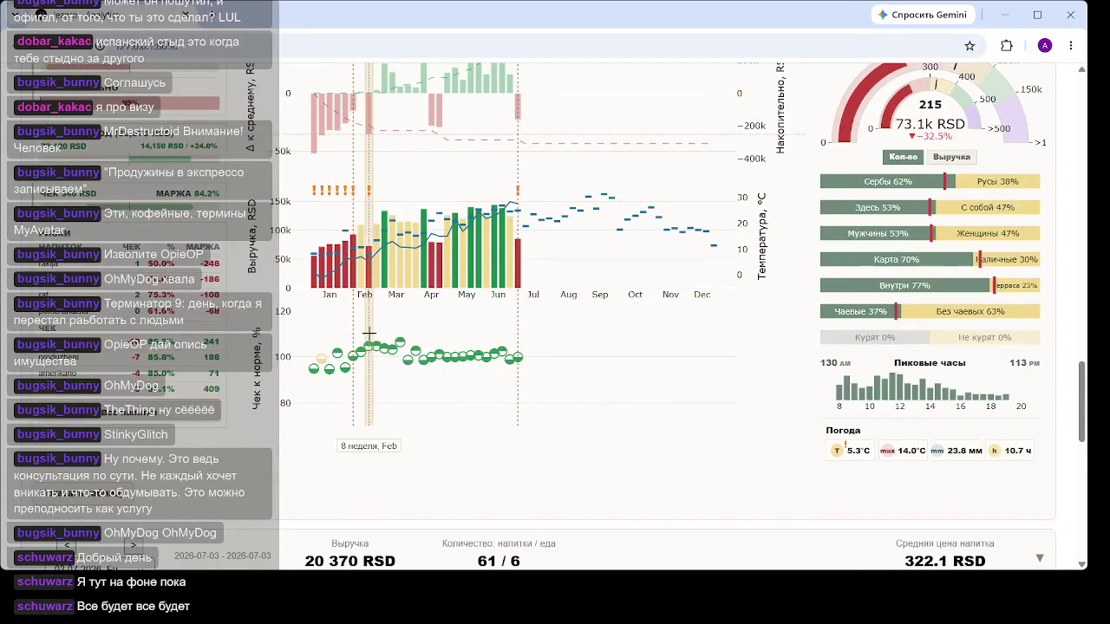
{"action": "key", "text": "Right"}
{"action": "key", "text": "Right"}
{"action": "key", "text": "Right"}
{"action": "left_click", "coordinate": [510, 358]}
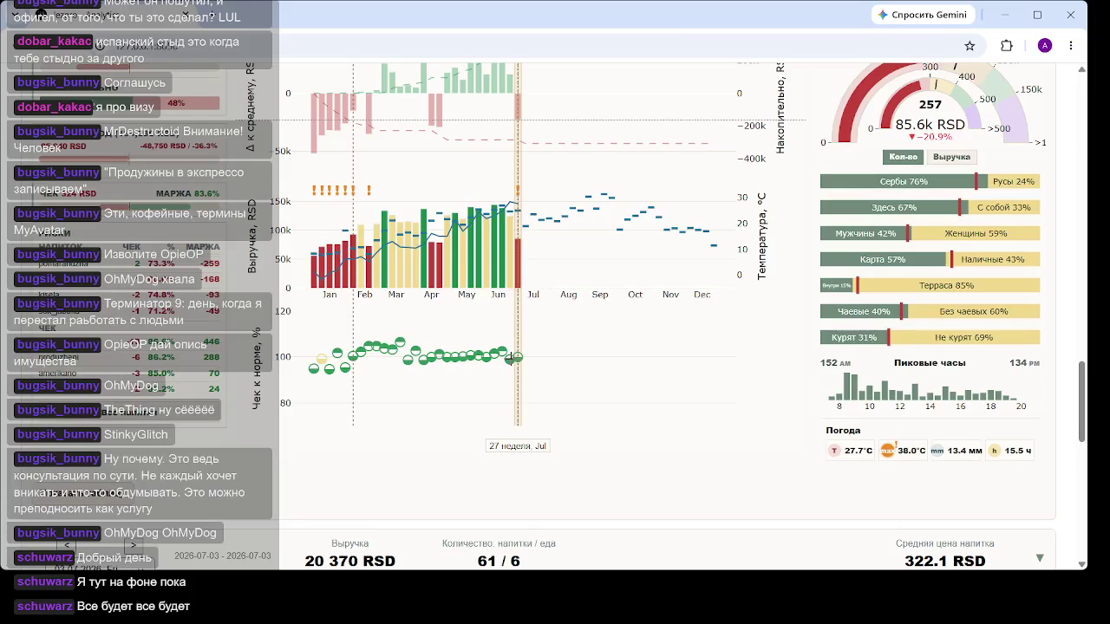
{"action": "key", "text": "Left"}
Step: Show week 22 (May), then return to week 27 (Jul): 257 count, 85.6k RSD, down 20.9%
{"action": "left_click", "coordinate": [481, 398]}
{"action": "mouse_move", "coordinate": [479, 260]}
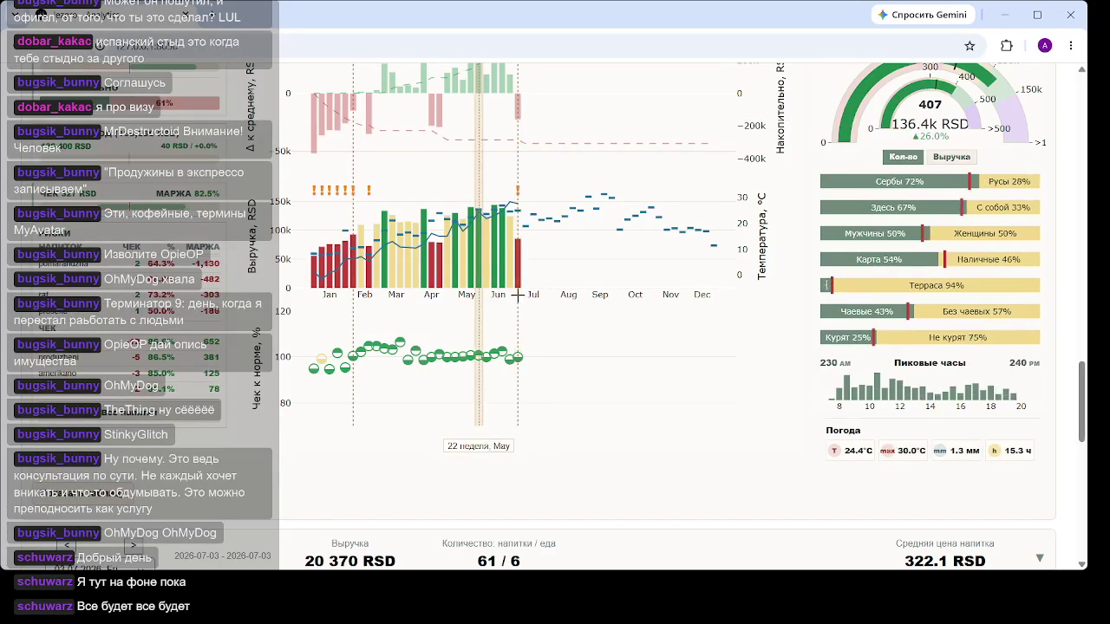
{"action": "left_click", "coordinate": [518, 257]}
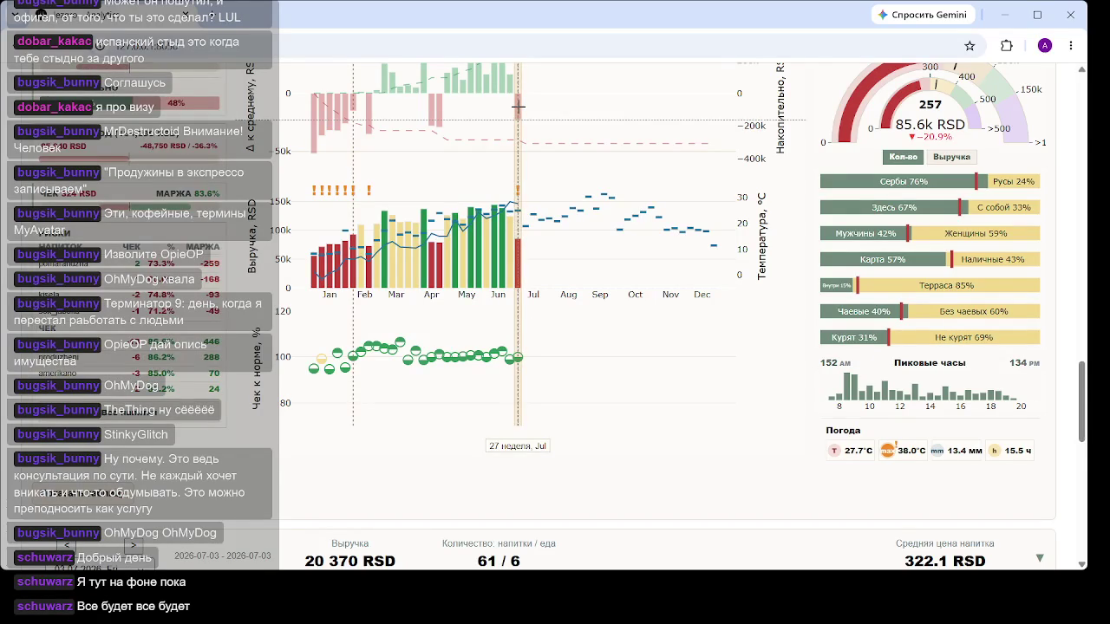
Step: Scroll to the Динамика выручки chart beside the week 27 gauge and customer-split bars
{"action": "scroll", "coordinate": [517, 106], "scroll_direction": "up", "scroll_amount": 2}
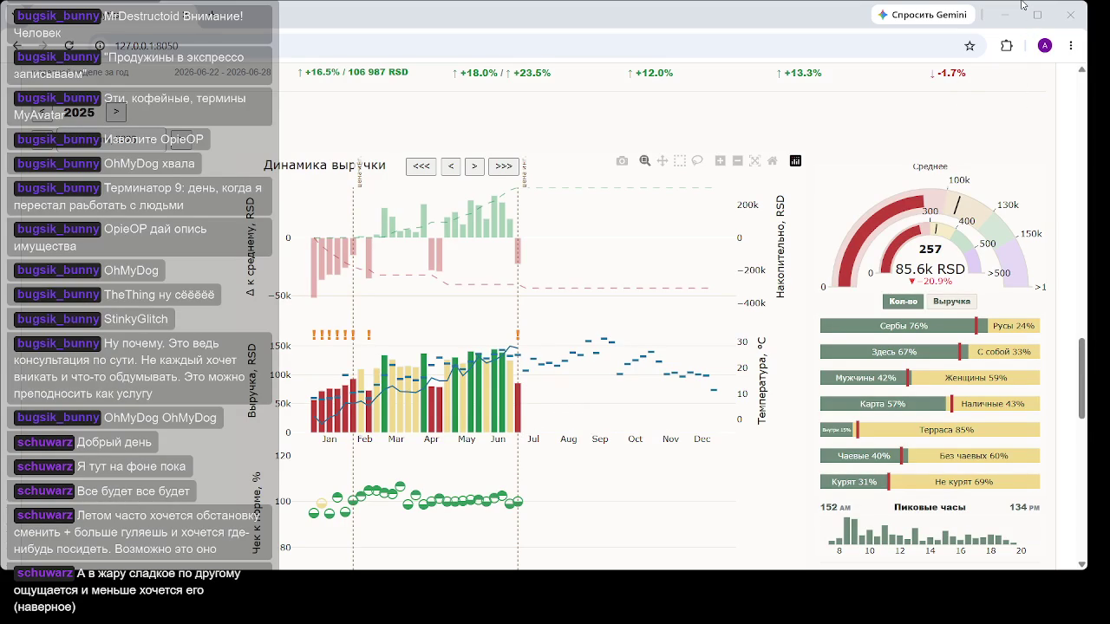
Step: Reload the dashboard page so it reopens at the KPI cards, showing 10 356 200 RSD overall
{"action": "left_click", "coordinate": [494, 39]}
{"action": "key", "text": "Return"}
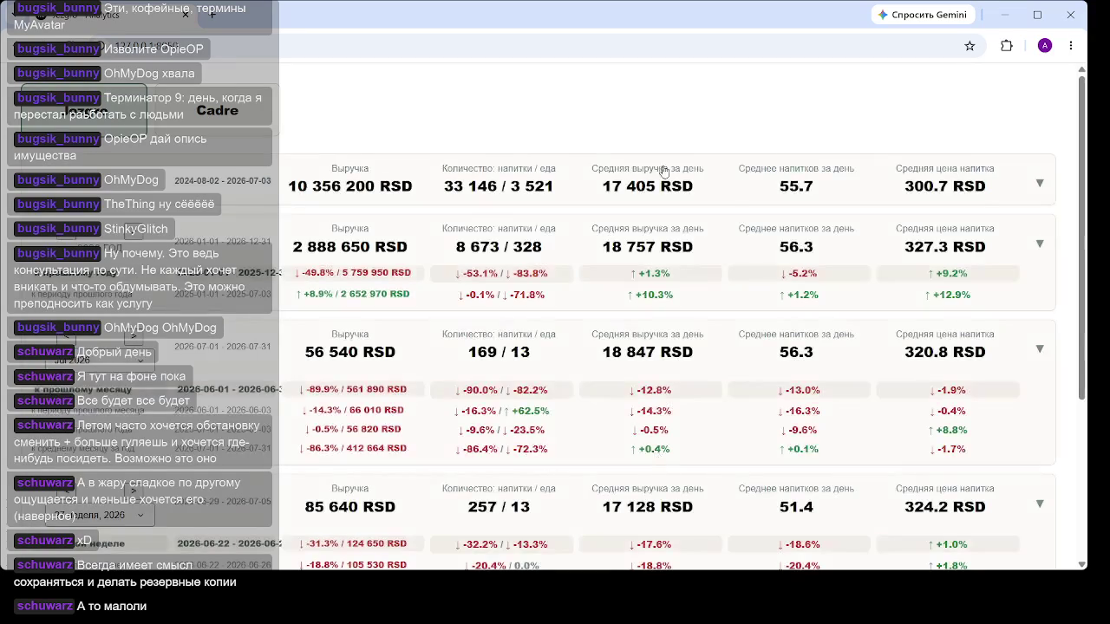
Step: Filter the Динамика выручки chart to January, giving 243 count and 76.4k RSD, down 29.4%
{"action": "scroll", "coordinate": [407, 412], "scroll_direction": "down", "scroll_amount": 3}
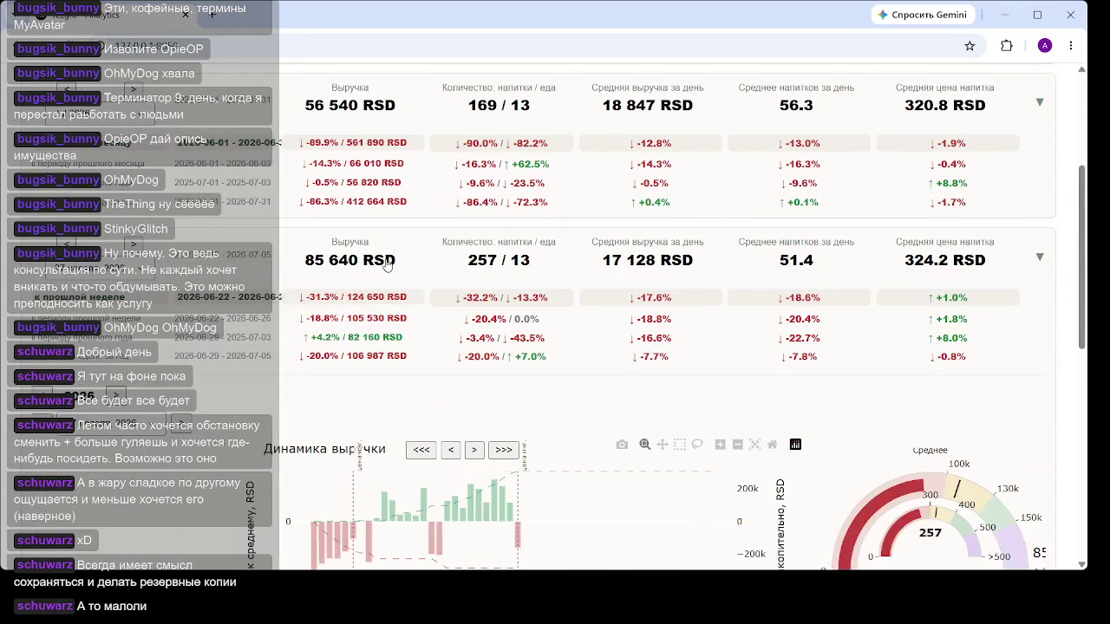
{"action": "scroll", "coordinate": [399, 174], "scroll_direction": "down", "scroll_amount": 2}
{"action": "scroll", "coordinate": [332, 241], "scroll_direction": "down", "scroll_amount": 2}
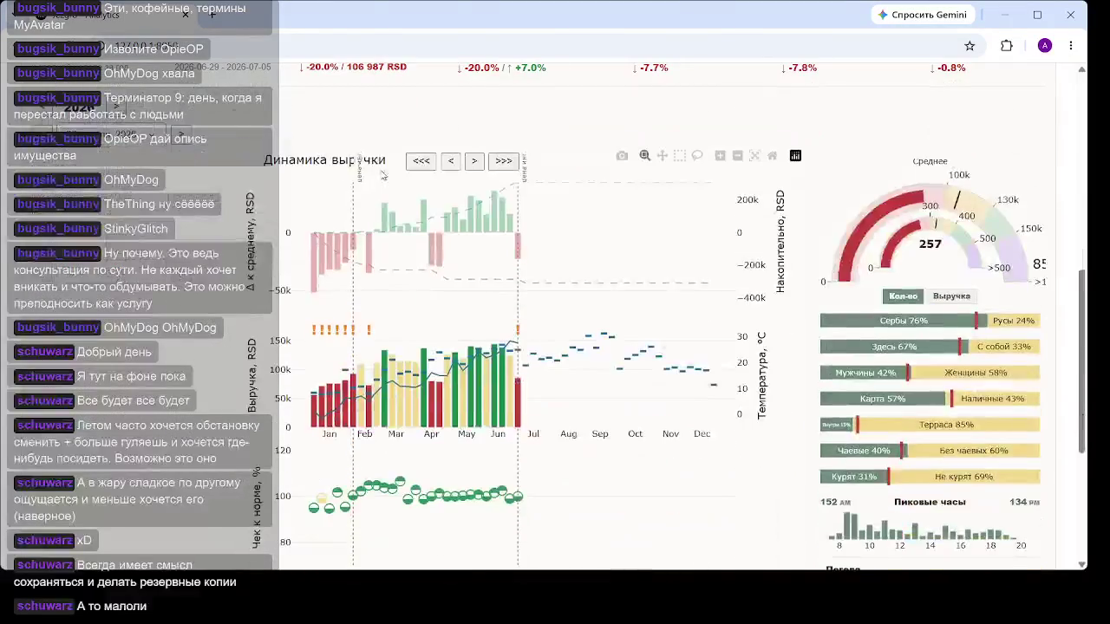
{"action": "left_click", "coordinate": [333, 241]}
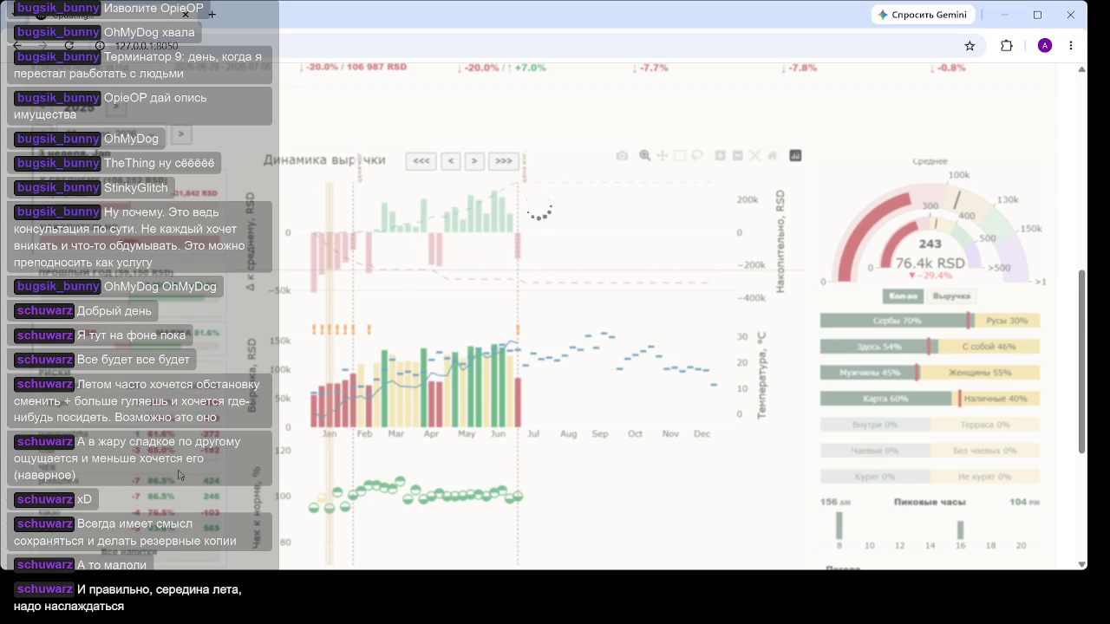
{"action": "scroll", "coordinate": [691, 109], "scroll_direction": "down", "scroll_amount": 2}
{"action": "scroll", "coordinate": [520, 86], "scroll_direction": "up", "scroll_amount": 5}
{"action": "scroll", "coordinate": [329, 62], "scroll_direction": "up", "scroll_amount": 3}
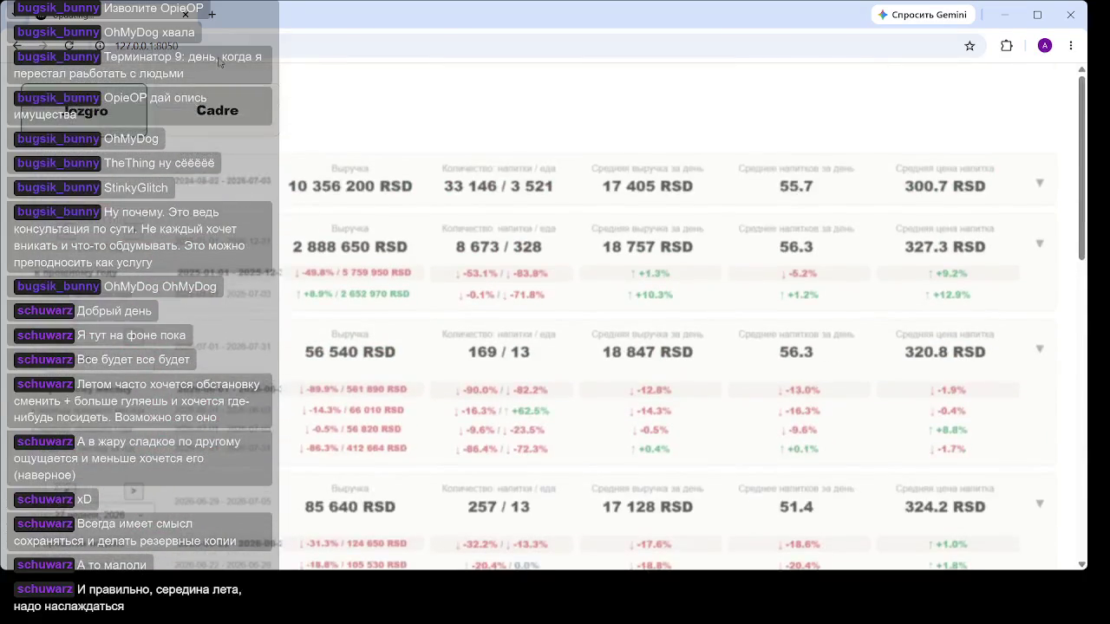
{"action": "left_click", "coordinate": [416, 45]}
{"action": "key", "text": "Return"}
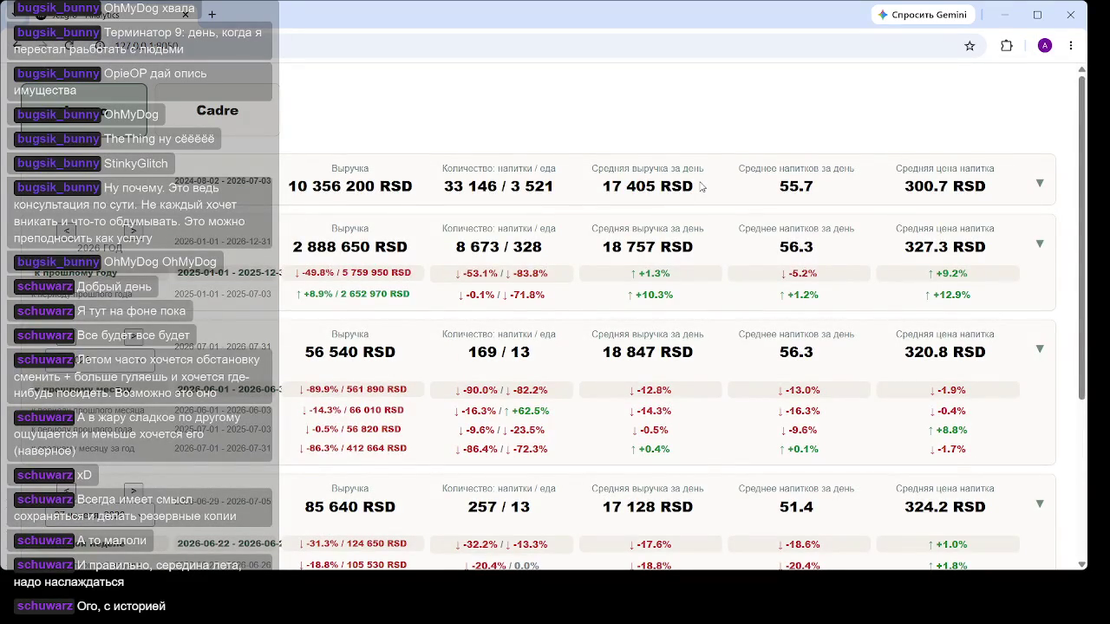
Step: Select an early-March week in the revenue dynamics chart, showing 378 drinks and 126.5k RSD
{"action": "scroll", "coordinate": [462, 254], "scroll_direction": "down", "scroll_amount": 3}
{"action": "scroll", "coordinate": [462, 254], "scroll_direction": "up", "scroll_amount": 1}
{"action": "scroll", "coordinate": [464, 256], "scroll_direction": "down", "scroll_amount": 1}
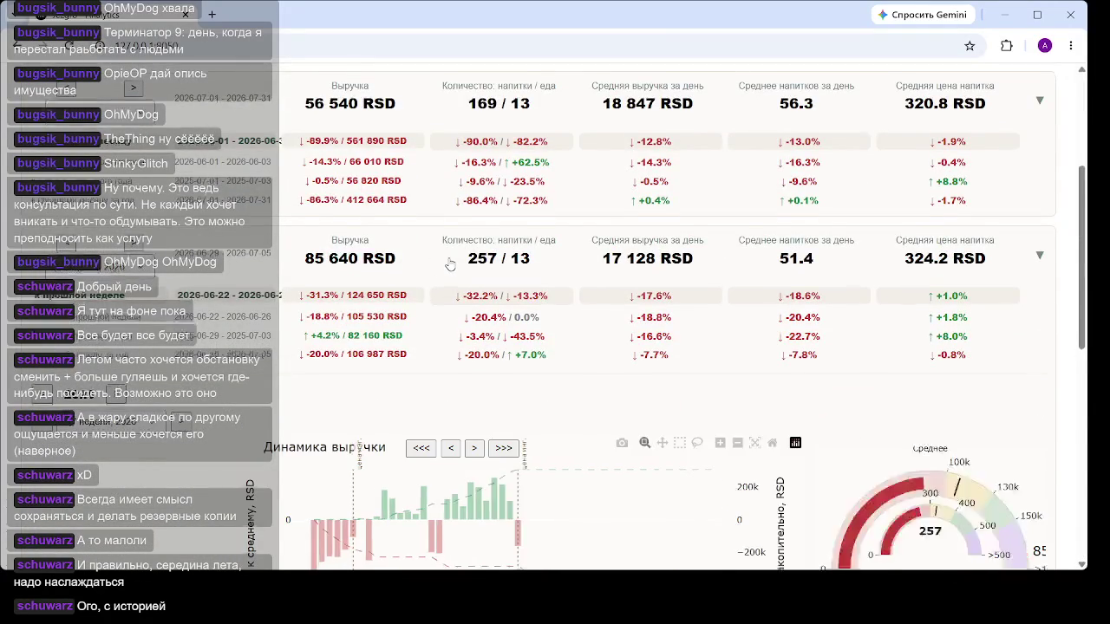
{"action": "scroll", "coordinate": [448, 260], "scroll_direction": "down", "scroll_amount": 2}
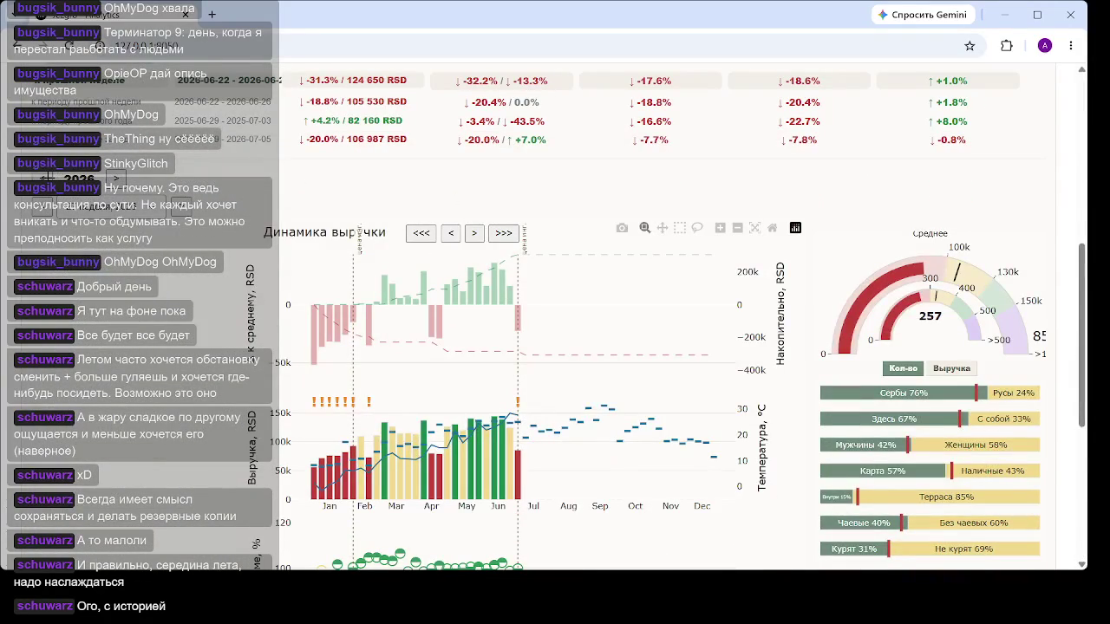
{"action": "left_click", "coordinate": [448, 284]}
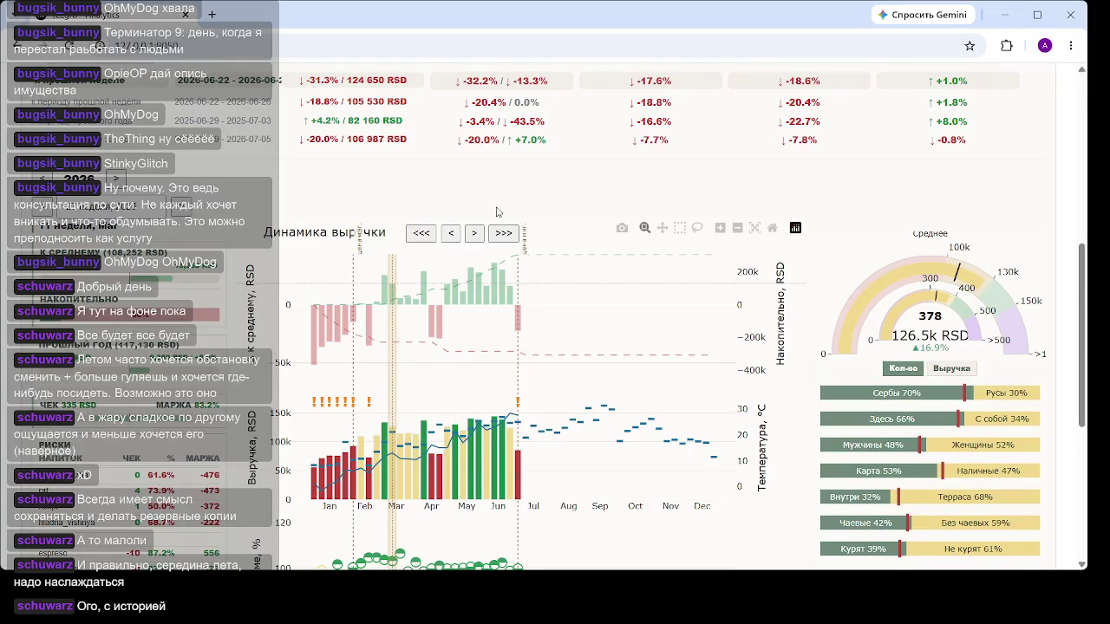
{"action": "left_click", "coordinate": [422, 232]}
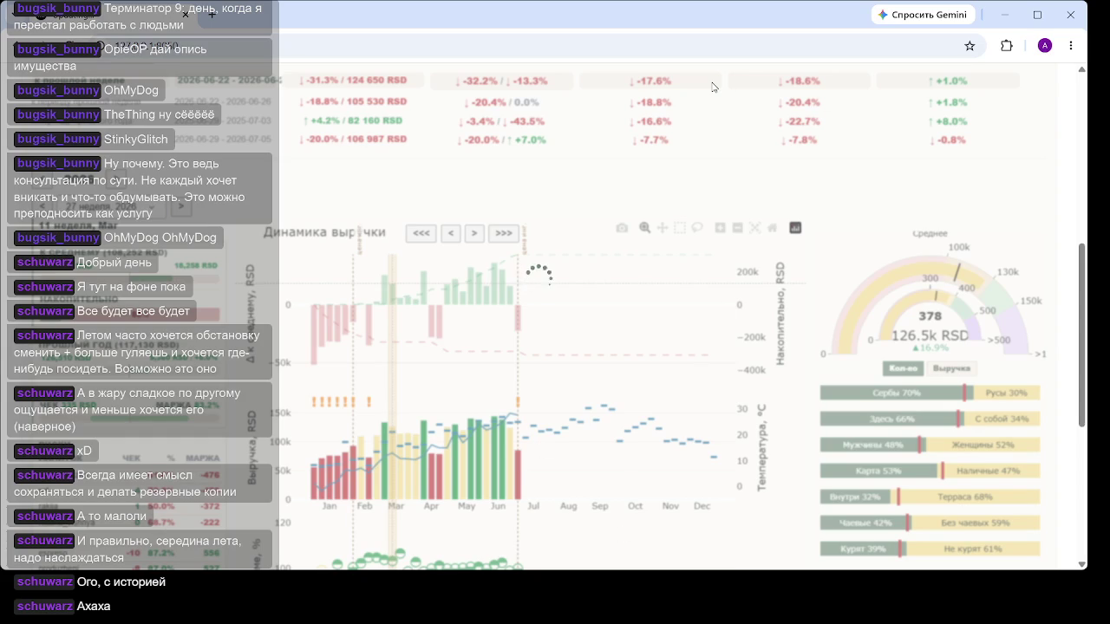
Step: Shift the Динамика выручки chart back with <<< so its range starts from the previous November
{"action": "scroll", "coordinate": [713, 86], "scroll_direction": "up", "scroll_amount": 5}
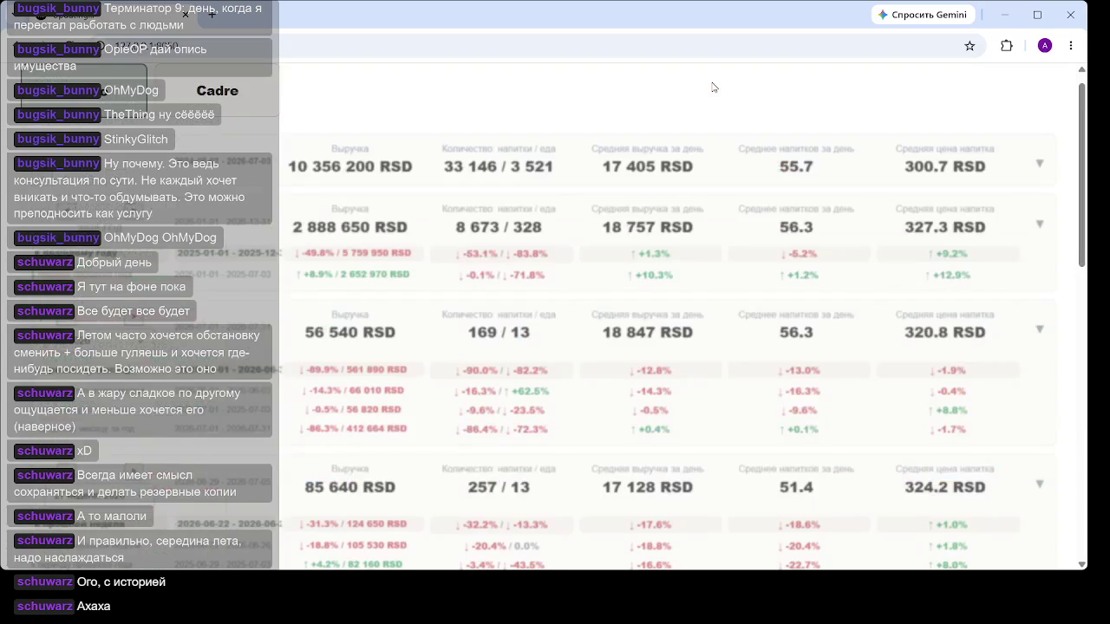
{"action": "scroll", "coordinate": [712, 87], "scroll_direction": "down", "scroll_amount": 5}
{"action": "scroll", "coordinate": [712, 87], "scroll_direction": "up", "scroll_amount": 5}
{"action": "scroll", "coordinate": [597, 248], "scroll_direction": "down", "scroll_amount": 1}
{"action": "scroll", "coordinate": [596, 248], "scroll_direction": "down", "scroll_amount": 3}
{"action": "scroll", "coordinate": [597, 248], "scroll_direction": "up", "scroll_amount": 2}
{"action": "scroll", "coordinate": [597, 248], "scroll_direction": "up", "scroll_amount": 1}
{"action": "scroll", "coordinate": [597, 248], "scroll_direction": "down", "scroll_amount": 3}
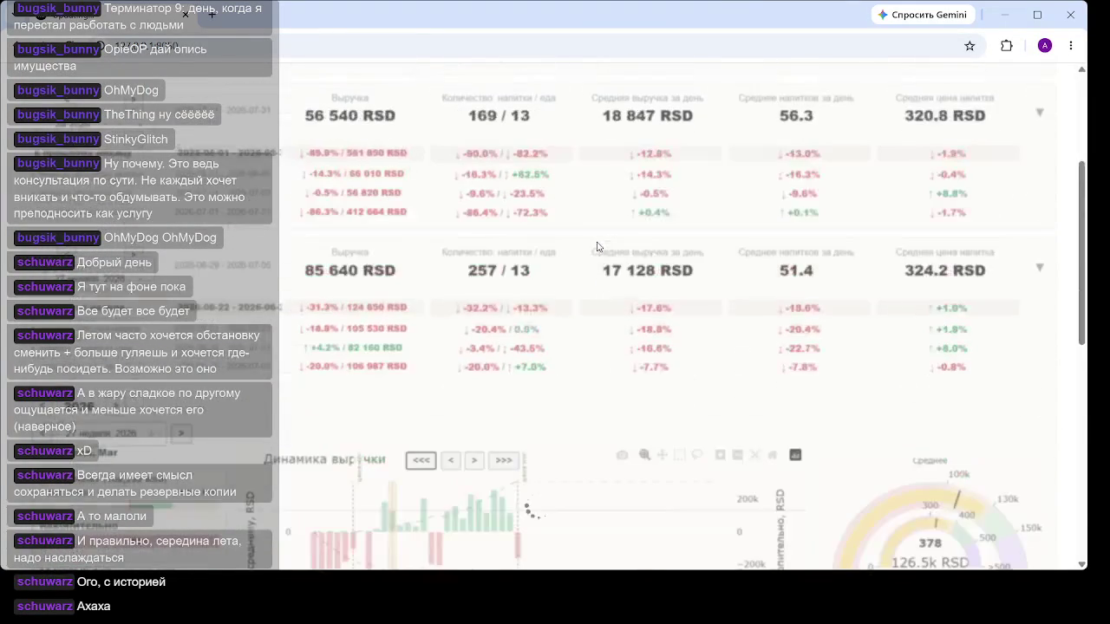
{"action": "scroll", "coordinate": [601, 246], "scroll_direction": "up", "scroll_amount": 3}
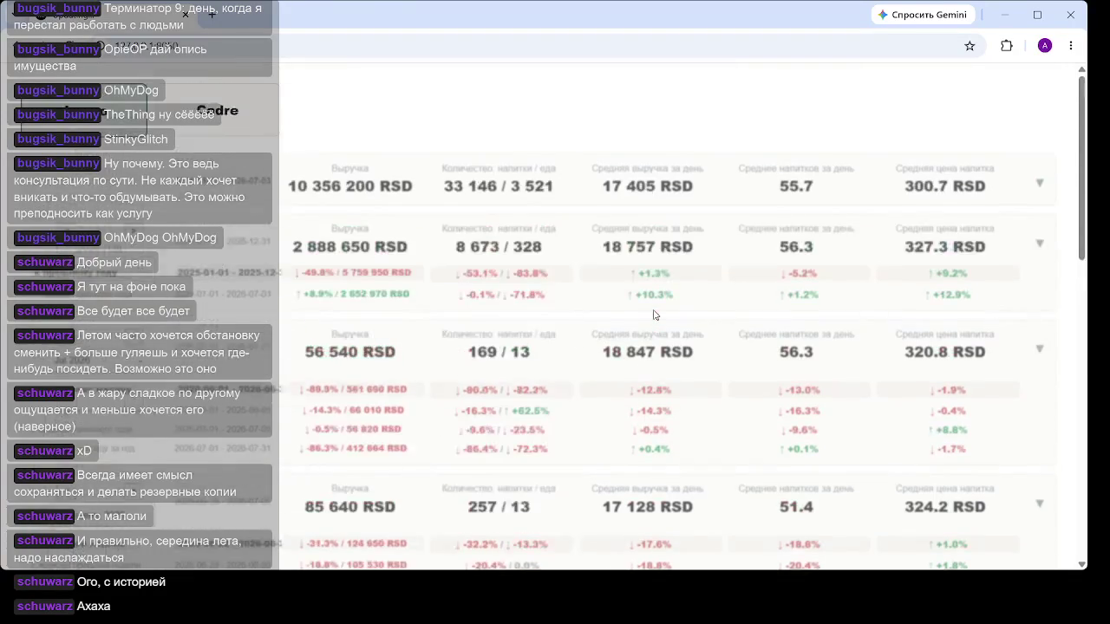
{"action": "scroll", "coordinate": [650, 314], "scroll_direction": "down", "scroll_amount": 4}
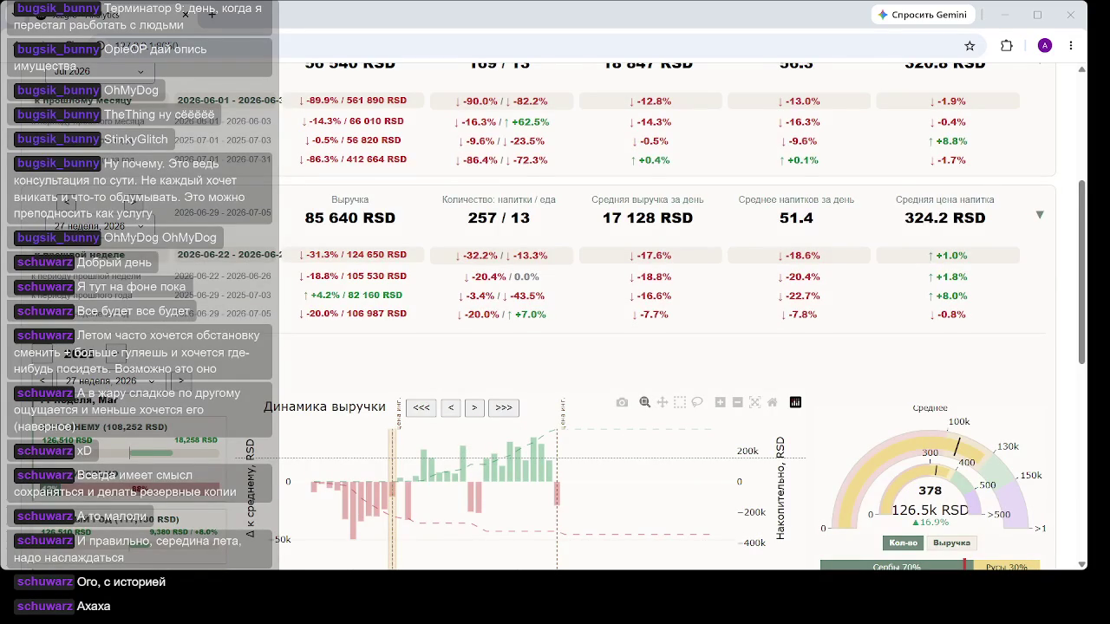
{"action": "left_click", "coordinate": [421, 408]}
{"action": "scroll", "coordinate": [595, 318], "scroll_direction": "down", "scroll_amount": 3}
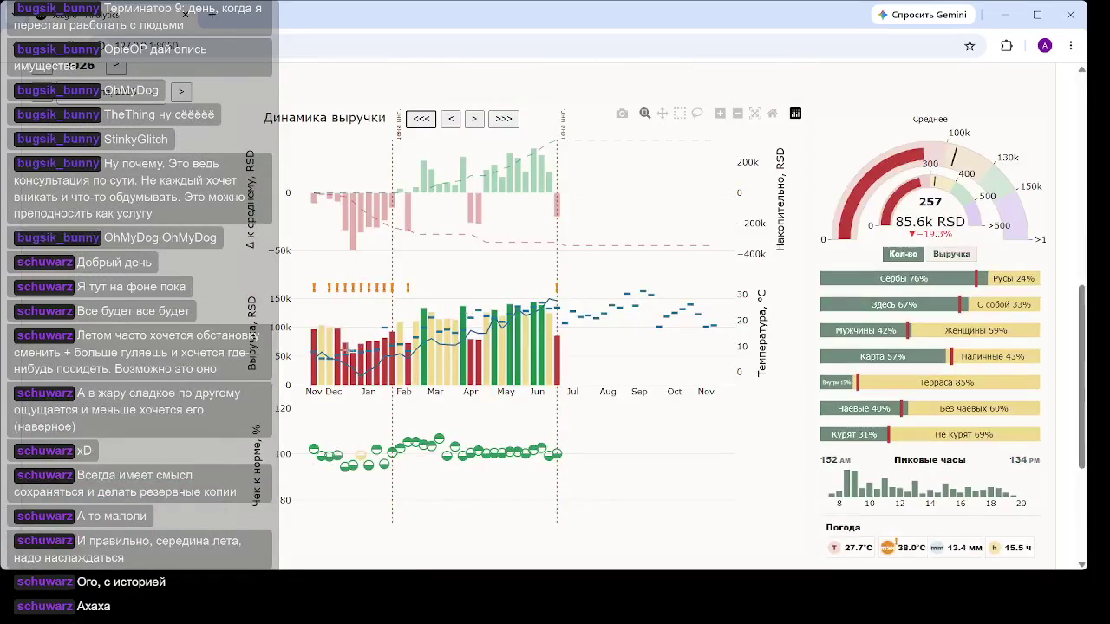
{"action": "scroll", "coordinate": [346, 447], "scroll_direction": "up", "scroll_amount": 2}
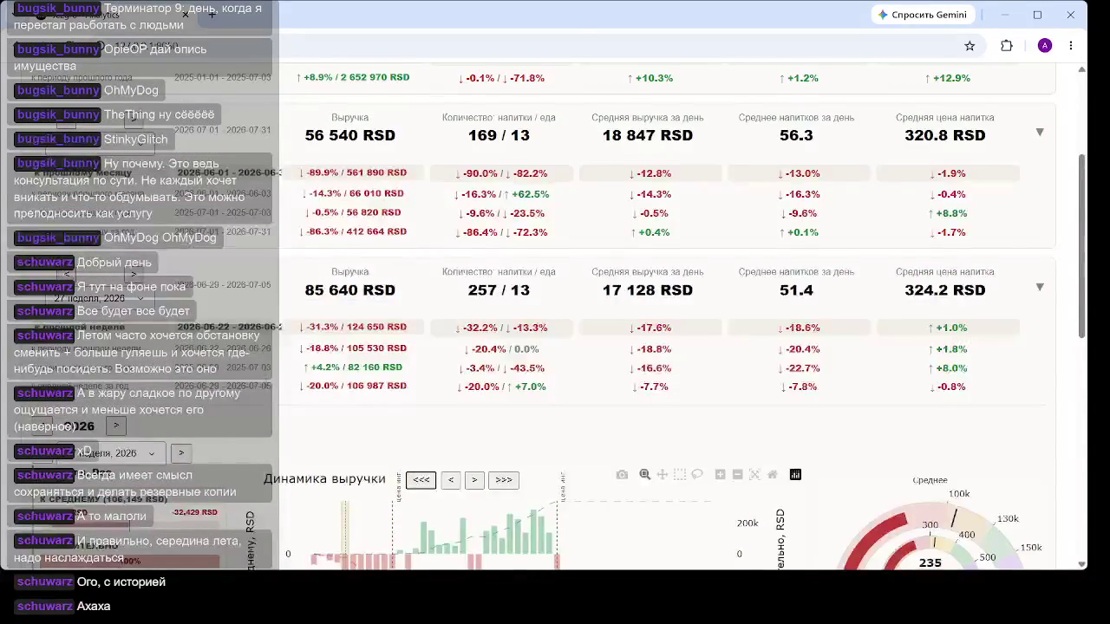
Step: Close the Chrome window showing the dashboard
{"action": "left_click", "coordinate": [1070, 15]}
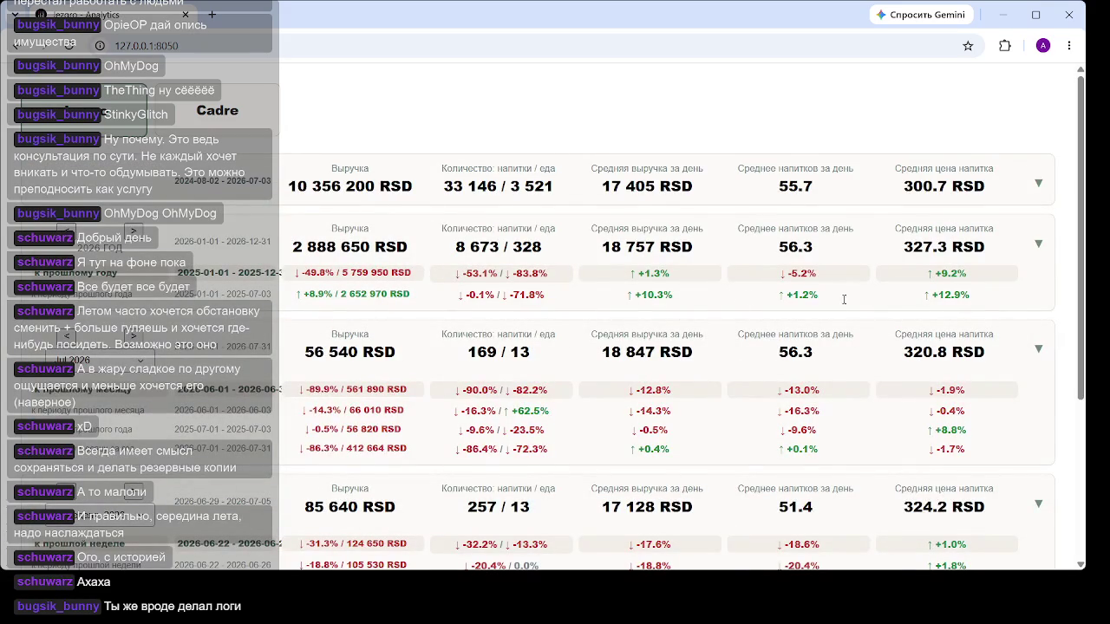
Step: Expand the weekly card to reveal the revenue dynamics chart
{"action": "scroll", "coordinate": [560, 385], "scroll_direction": "down", "scroll_amount": 3}
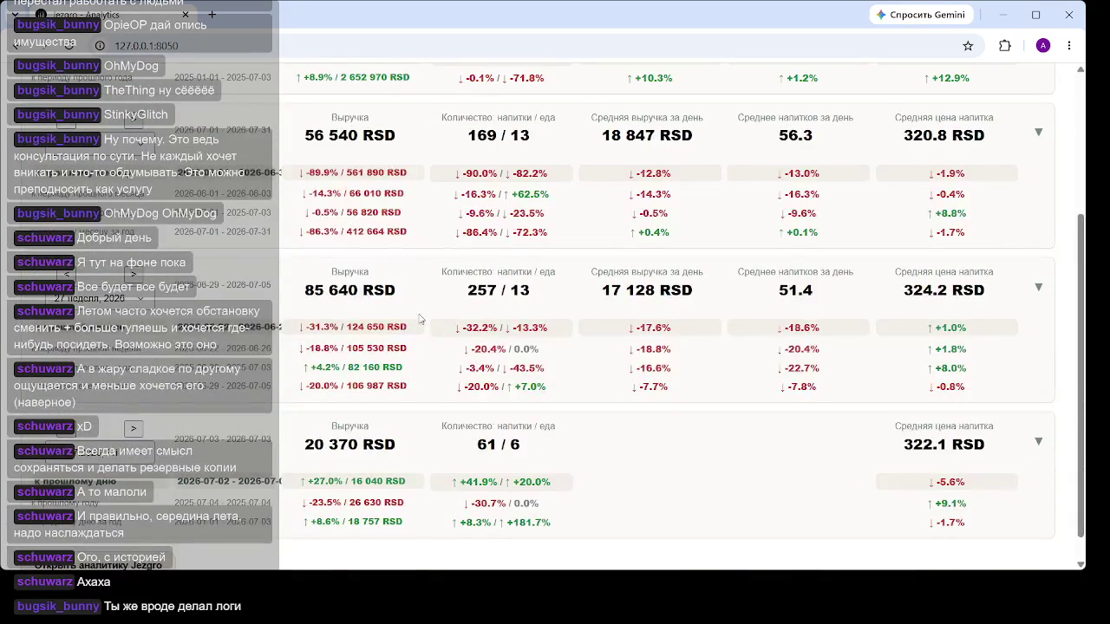
{"action": "left_click", "coordinate": [382, 295]}
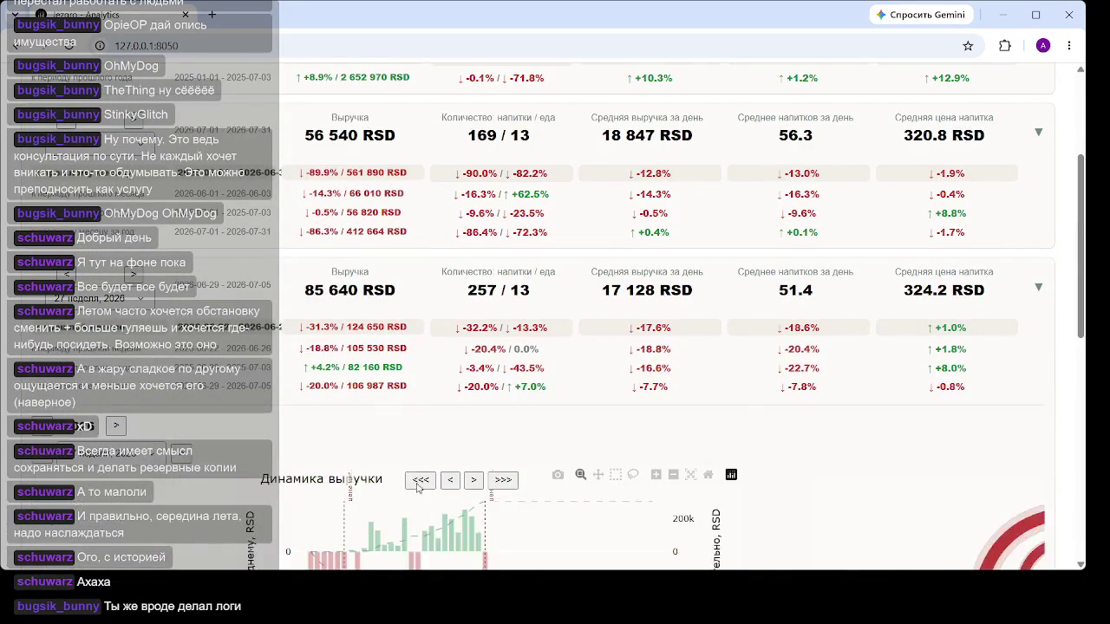
{"action": "scroll", "coordinate": [382, 295], "scroll_direction": "down", "scroll_amount": 2}
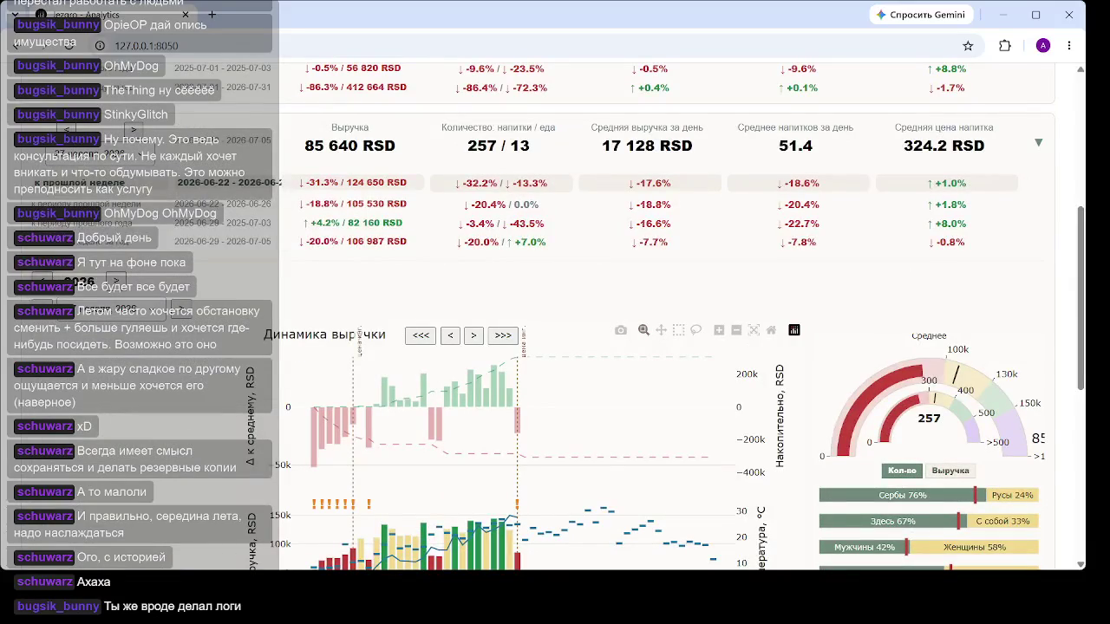
Step: Switch the sidebar year from 2026 to 2025, giving 425 count and 127.9k RSD
{"action": "left_click", "coordinate": [113, 321]}
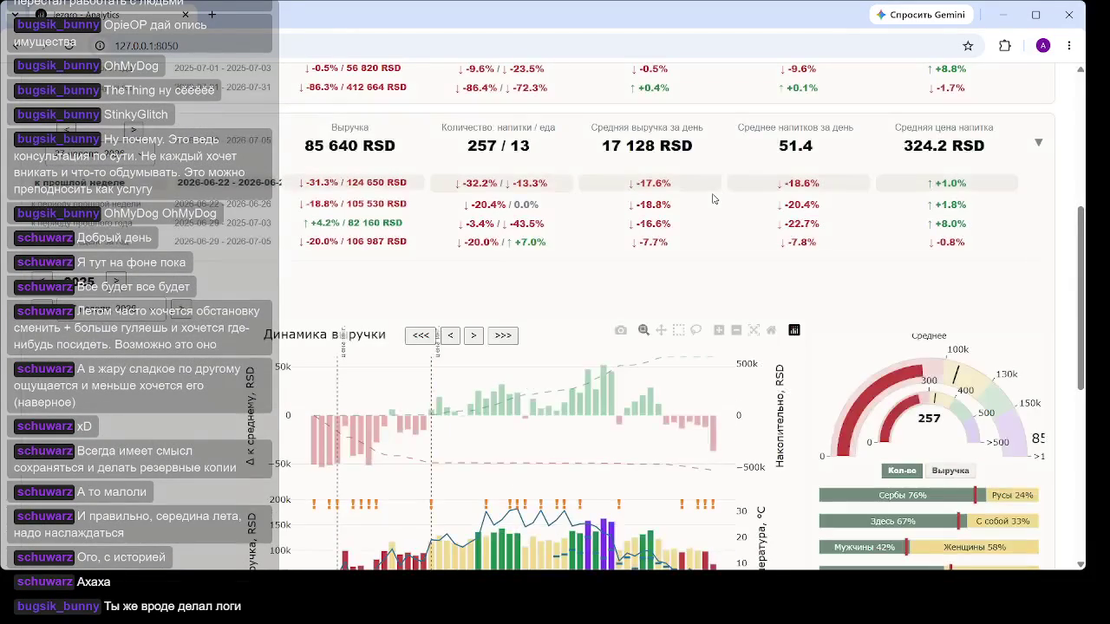
{"action": "scroll", "coordinate": [517, 305], "scroll_direction": "down", "scroll_amount": 4}
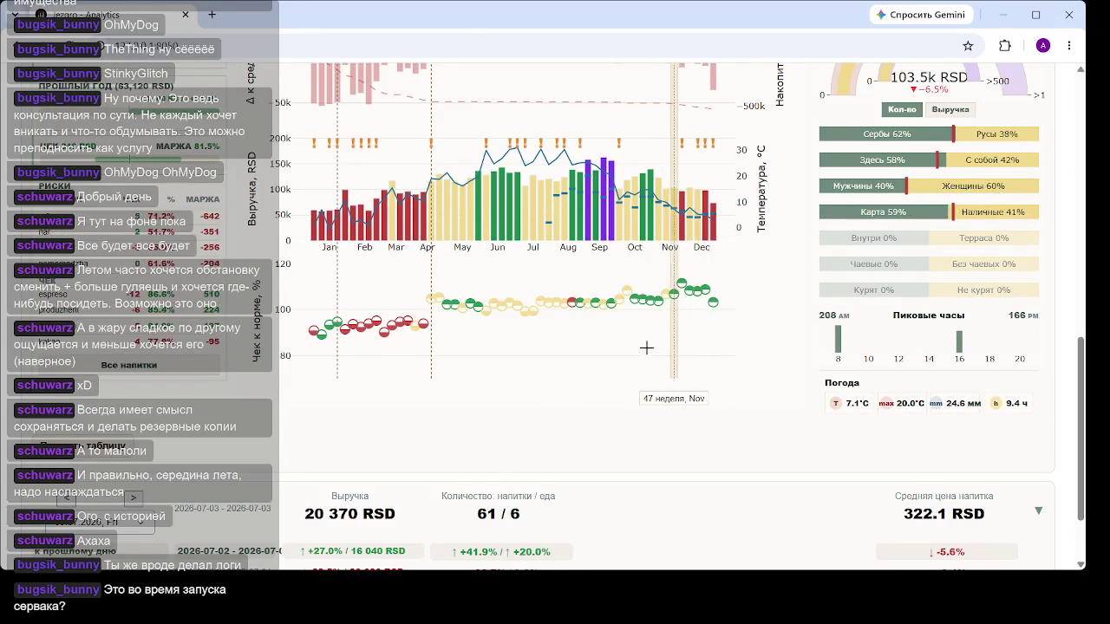
{"action": "scroll", "coordinate": [564, 355], "scroll_direction": "up", "scroll_amount": 1}
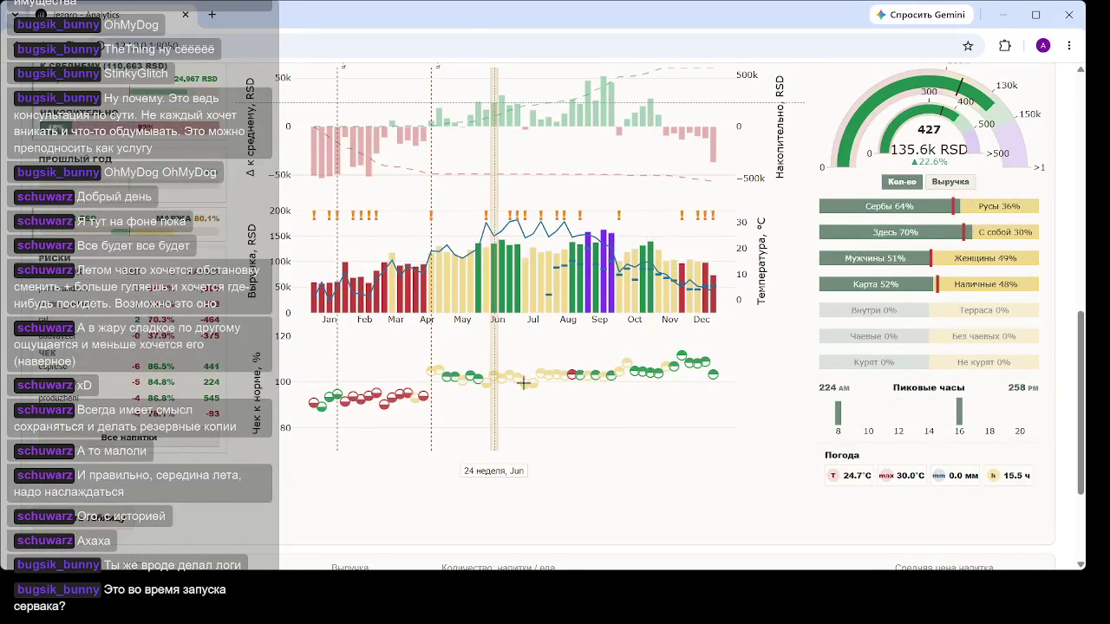
{"action": "scroll", "coordinate": [396, 353], "scroll_direction": "up", "scroll_amount": 3}
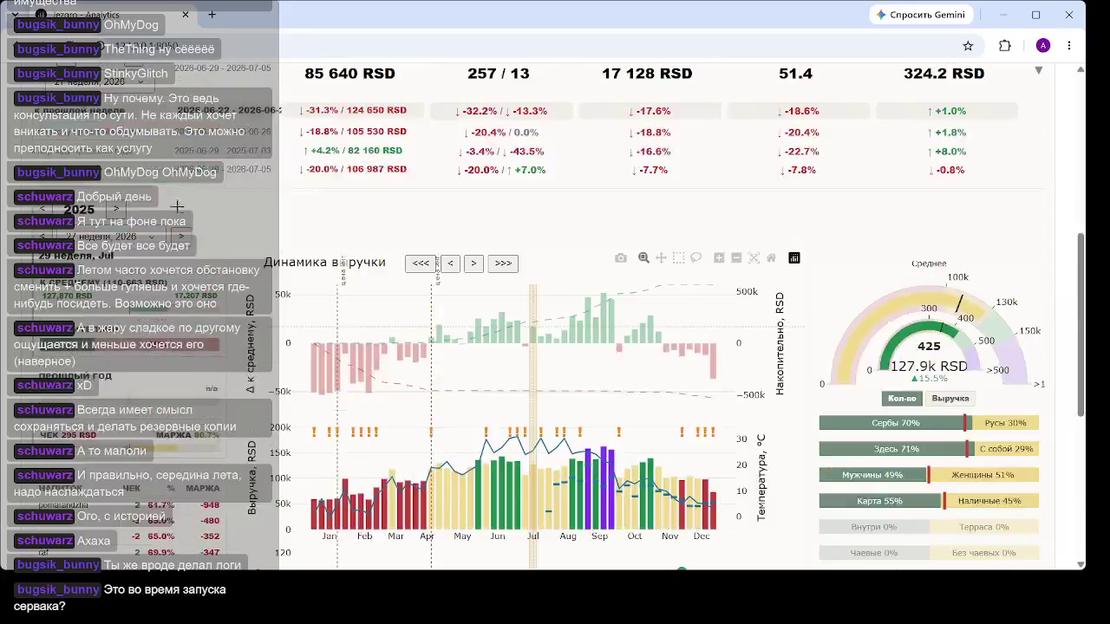
Step: Select an August week bar on the revenue chart and review the reloaded 2026 charts and gauge
{"action": "left_click", "coordinate": [556, 300]}
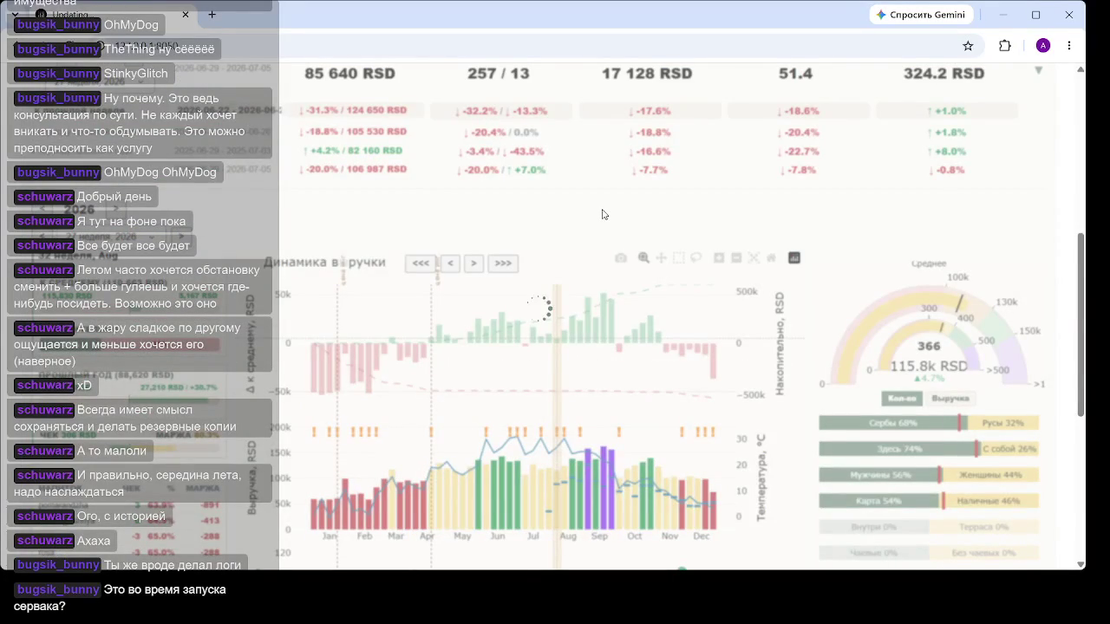
{"action": "scroll", "coordinate": [603, 214], "scroll_direction": "down", "scroll_amount": 2}
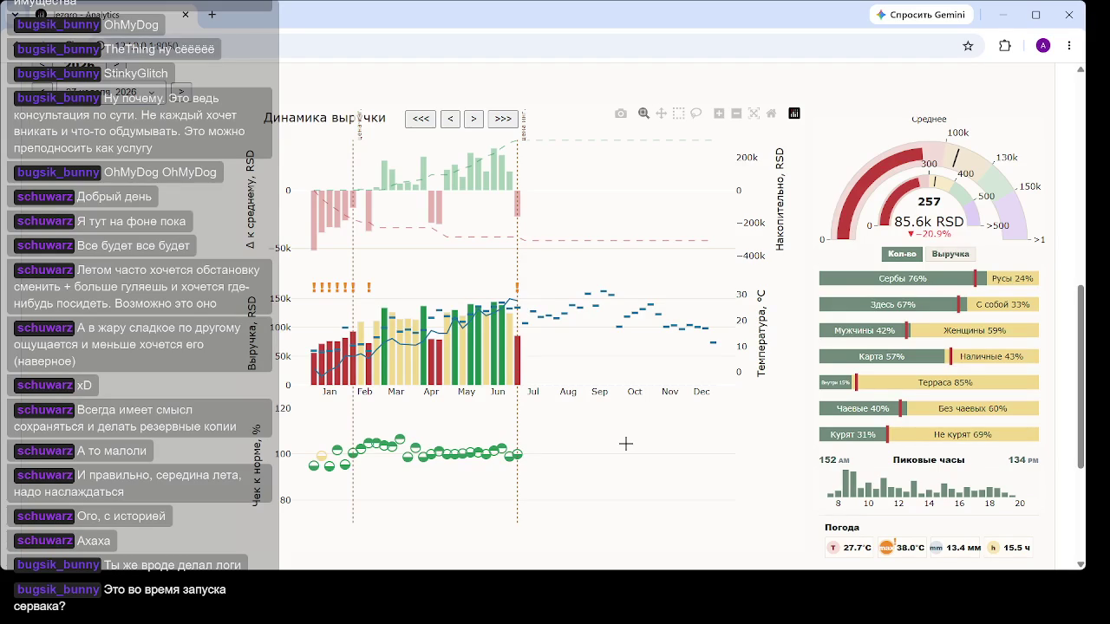
Step: Return to the sales overview, then open 03 Gender to show the weekly sales-by-gender chart
{"action": "scroll", "coordinate": [252, 285], "scroll_direction": "down", "scroll_amount": 3}
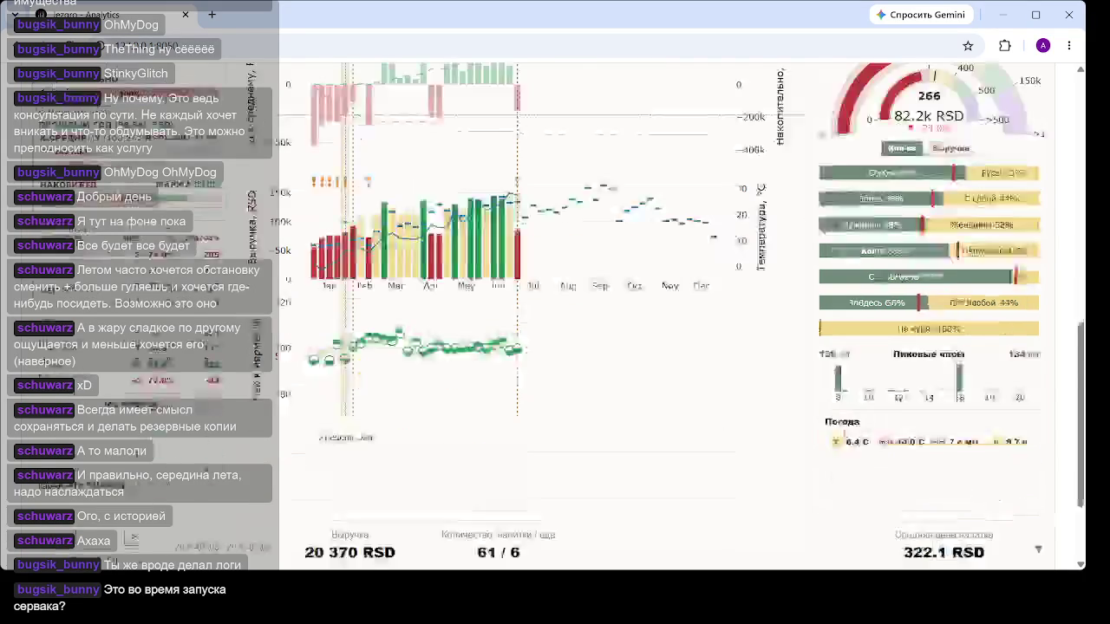
{"action": "left_click", "coordinate": [126, 536]}
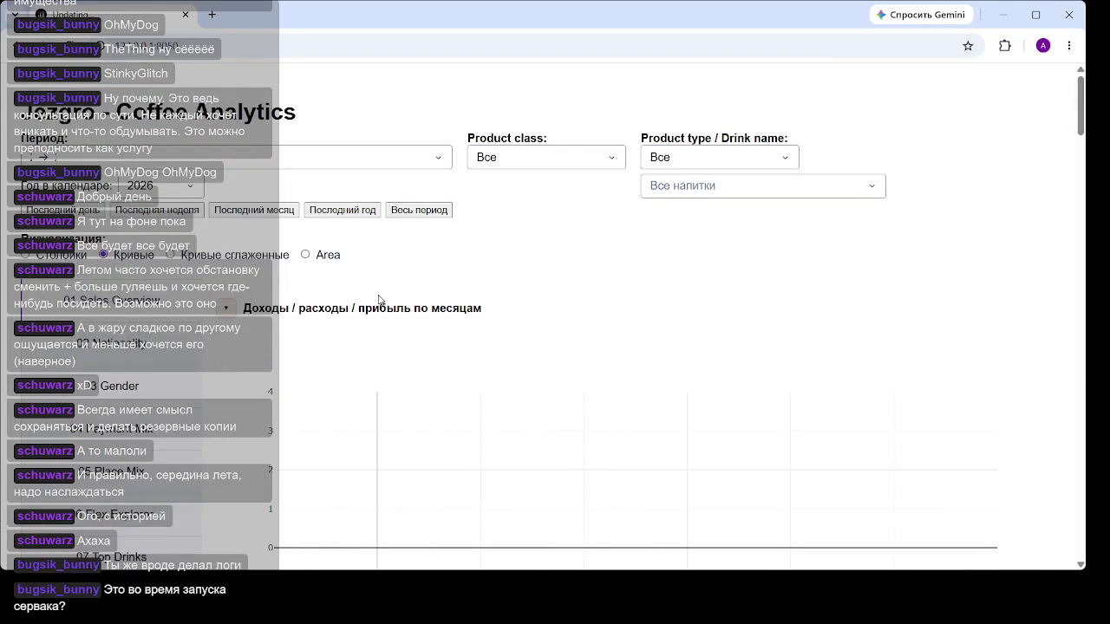
{"action": "scroll", "coordinate": [143, 305], "scroll_direction": "down", "scroll_amount": 2}
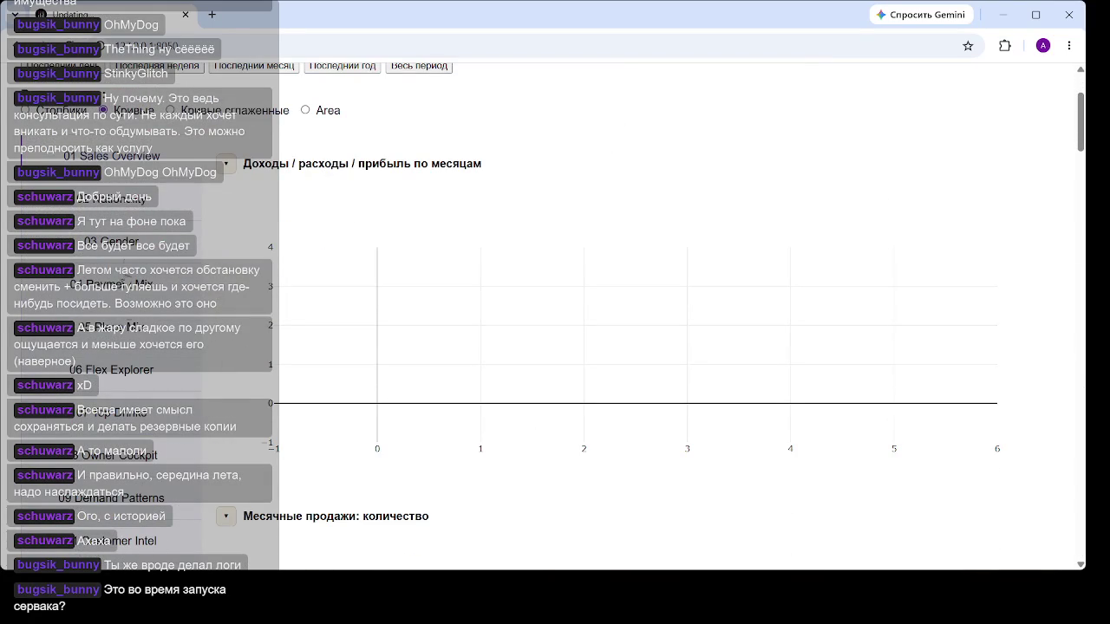
{"action": "left_click", "coordinate": [132, 246]}
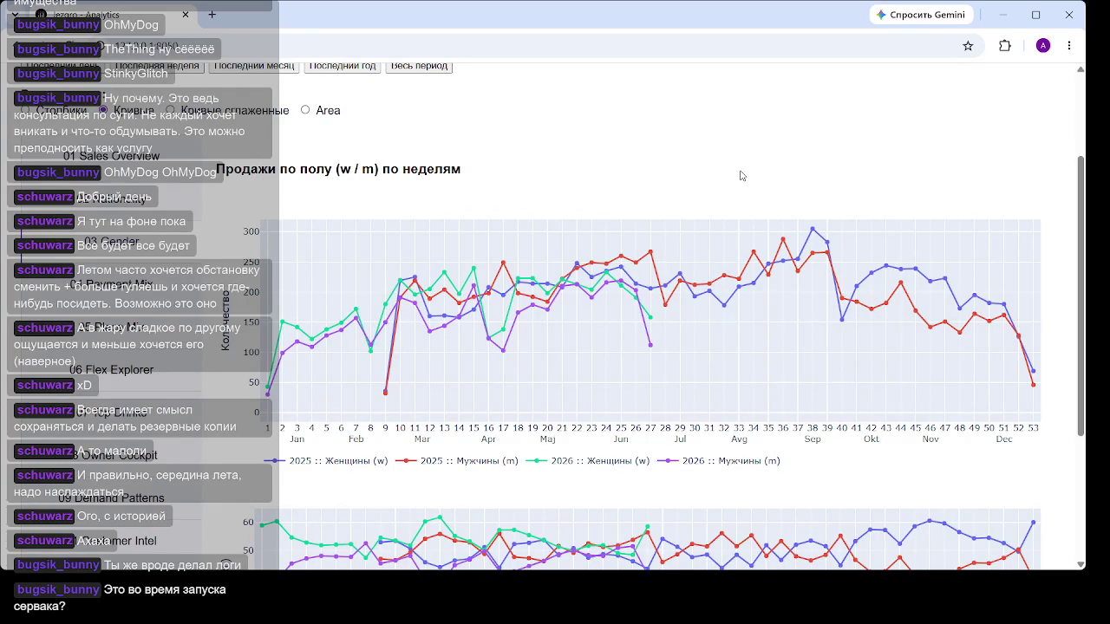
Step: Hide the 2025 Женщины and 2025 Мужчины series in the weekly gender share chart
{"action": "scroll", "coordinate": [711, 180], "scroll_direction": "down", "scroll_amount": 2}
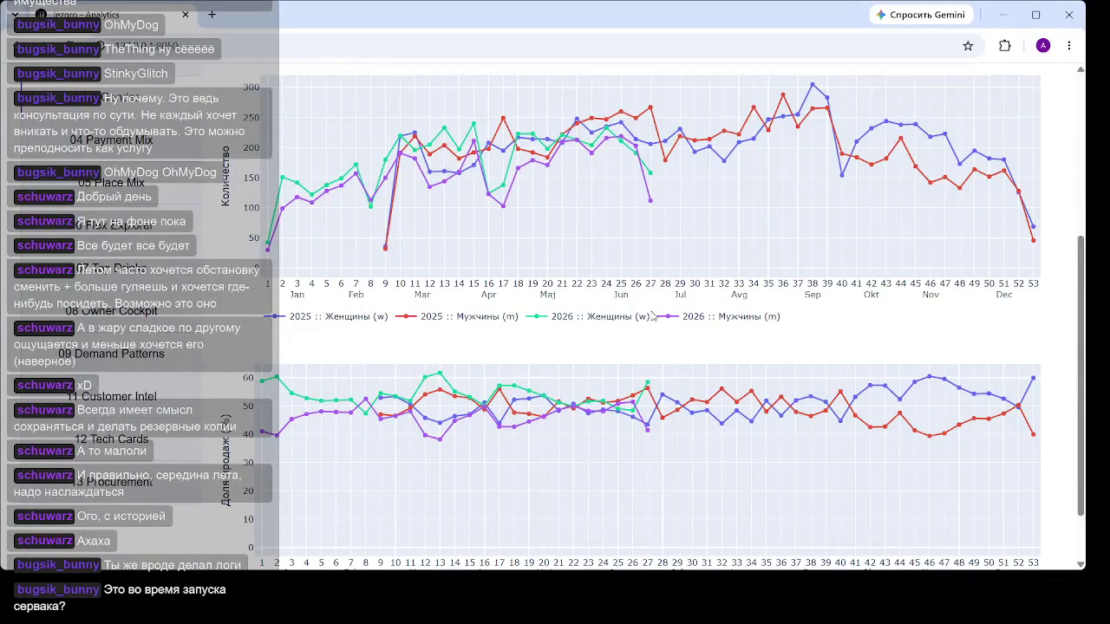
{"action": "scroll", "coordinate": [485, 391], "scroll_direction": "down", "scroll_amount": 1}
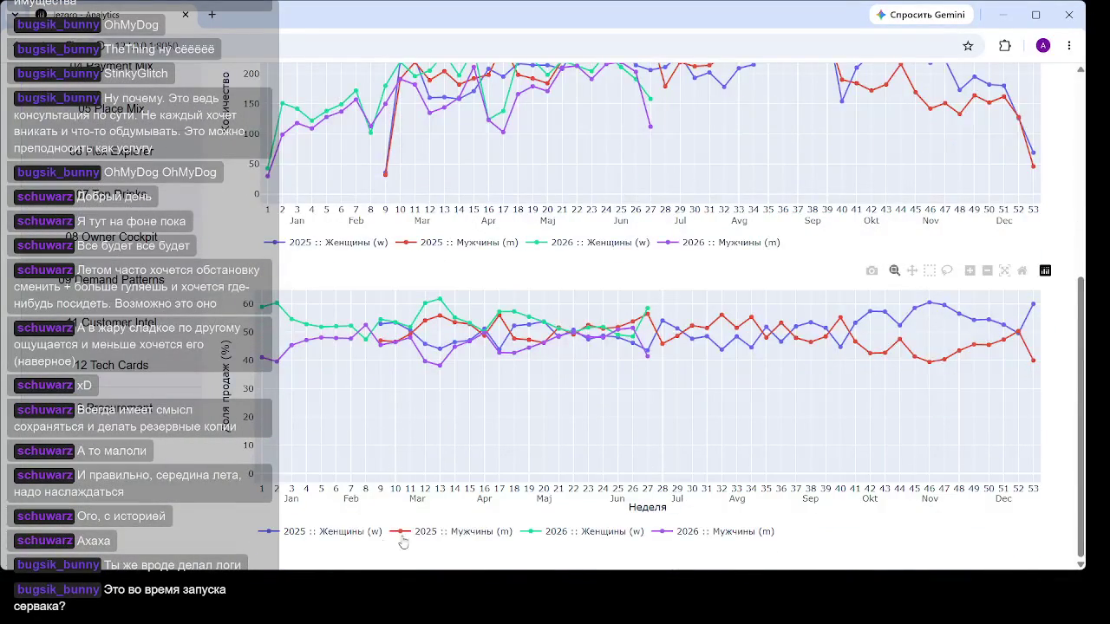
{"action": "left_click", "coordinate": [338, 535]}
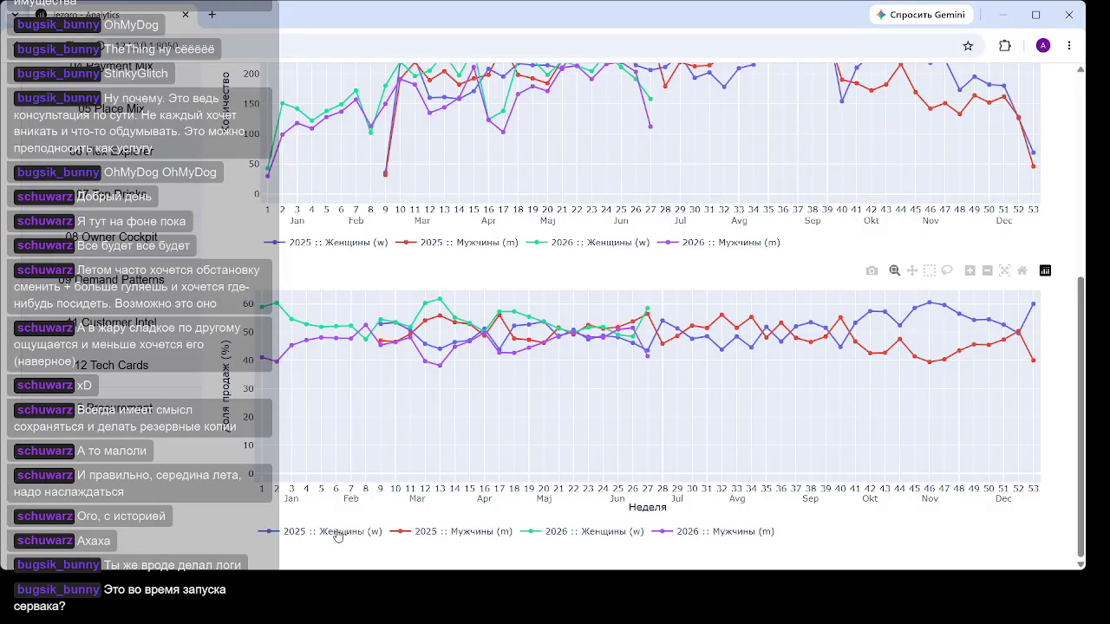
{"action": "left_click", "coordinate": [455, 531]}
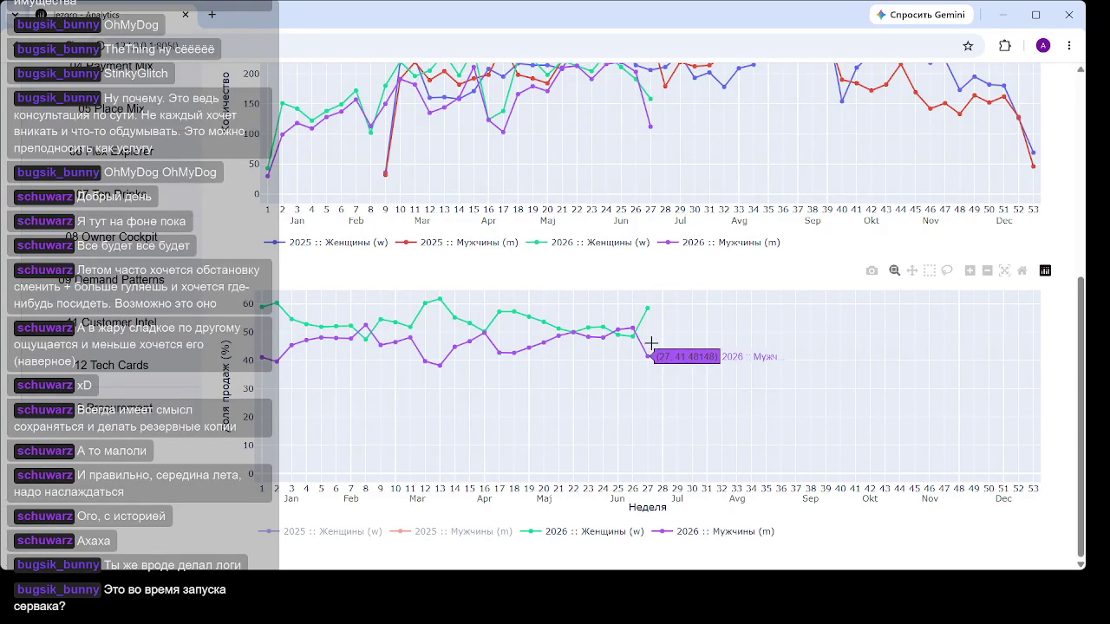
{"action": "scroll", "coordinate": [648, 294], "scroll_direction": "up", "scroll_amount": 2}
{"action": "mouse_move", "coordinate": [664, 235]}
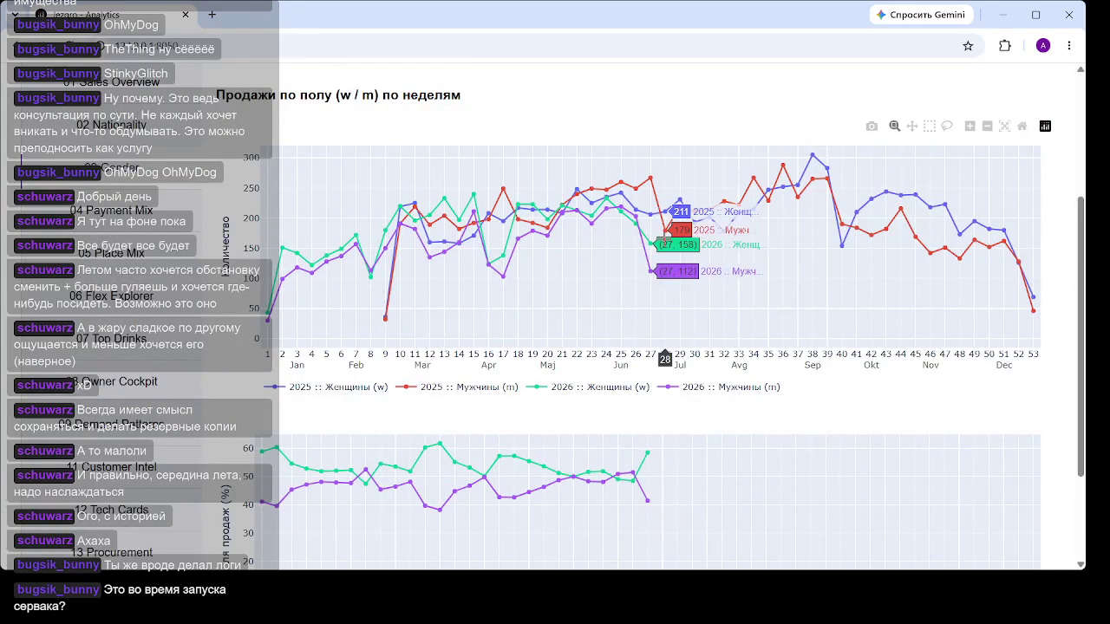
{"action": "scroll", "coordinate": [663, 255], "scroll_direction": "down", "scroll_amount": 1}
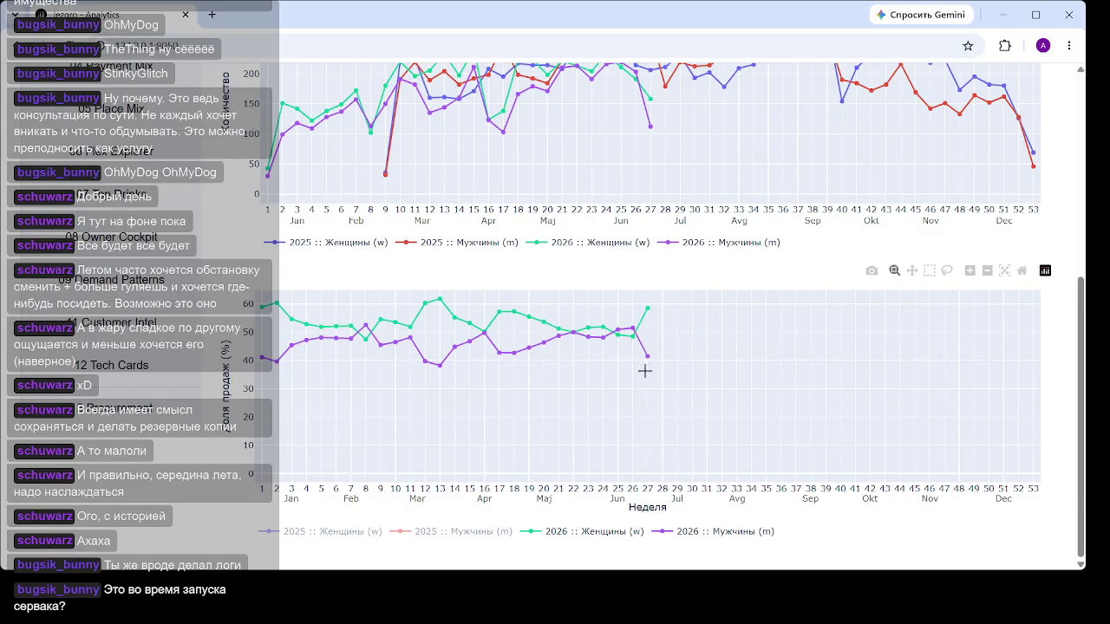
{"action": "scroll", "coordinate": [642, 373], "scroll_direction": "up", "scroll_amount": 2}
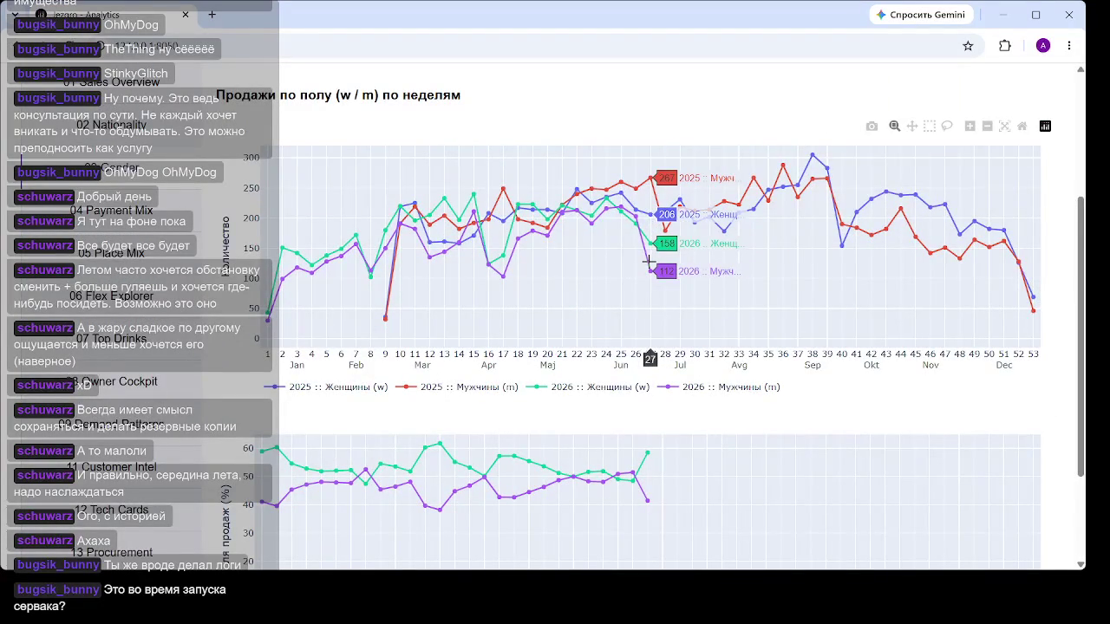
Step: Scroll up and down through the gender charts to review the weekly values
{"action": "scroll", "coordinate": [649, 260], "scroll_direction": "up", "scroll_amount": 1}
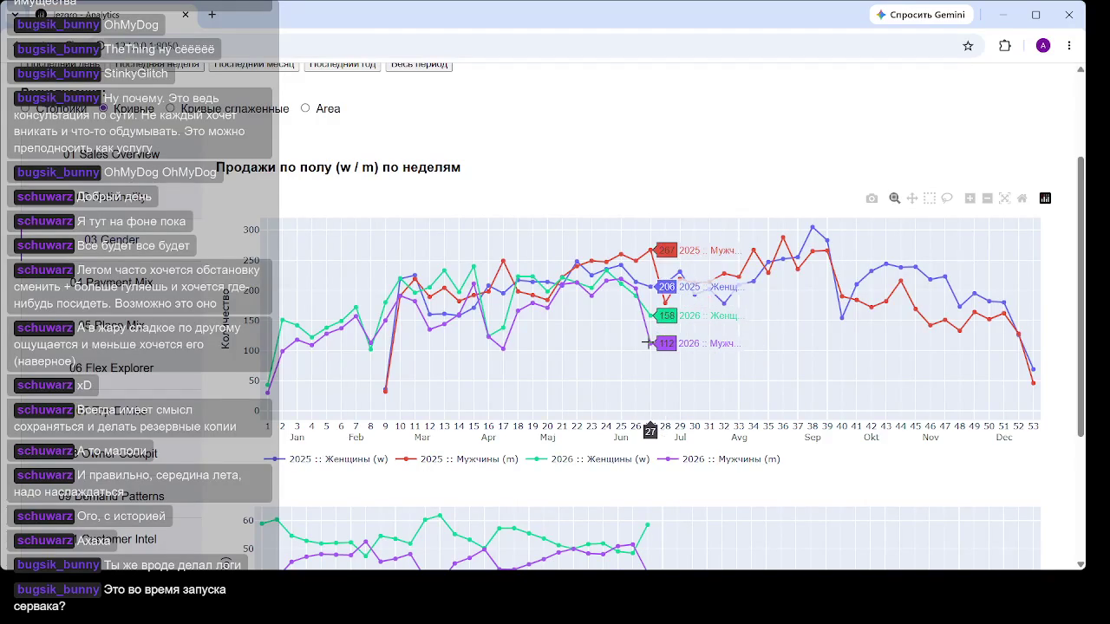
{"action": "scroll", "coordinate": [648, 343], "scroll_direction": "down", "scroll_amount": 3}
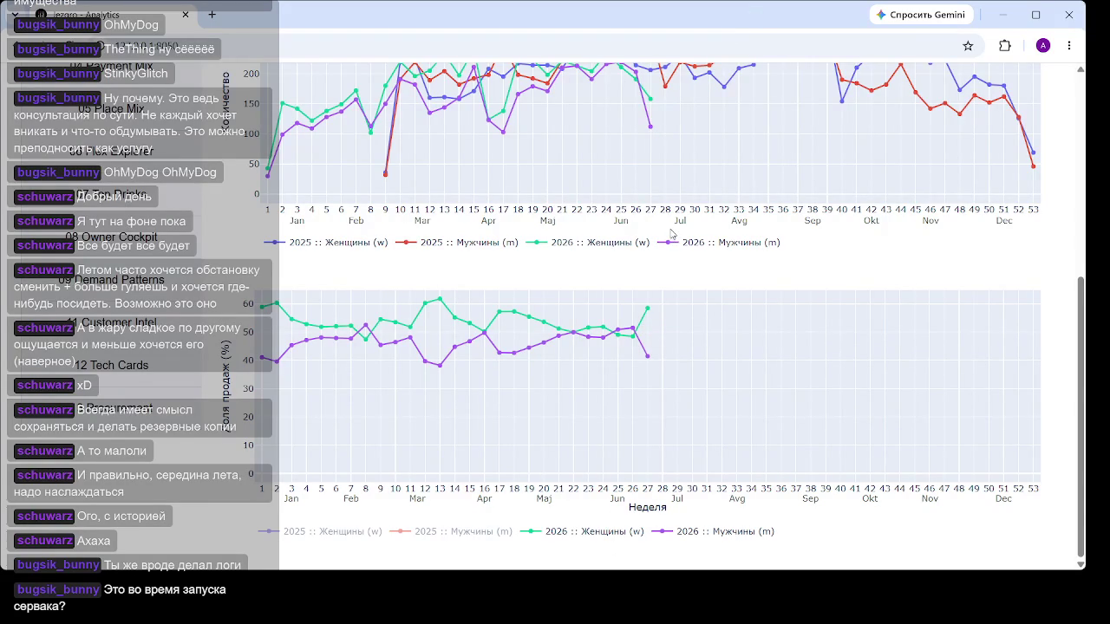
{"action": "scroll", "coordinate": [642, 264], "scroll_direction": "up", "scroll_amount": 2}
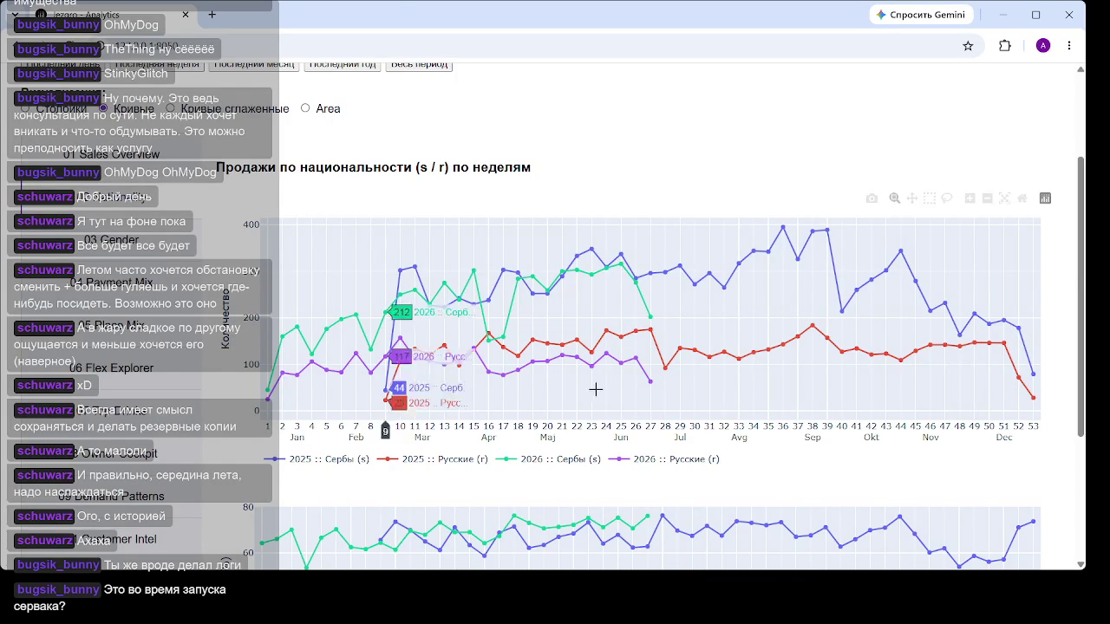
Step: Hide the 2025 and 2026 Сербы series in the weekly nationality chart
{"action": "scroll", "coordinate": [595, 382], "scroll_direction": "down", "scroll_amount": 3}
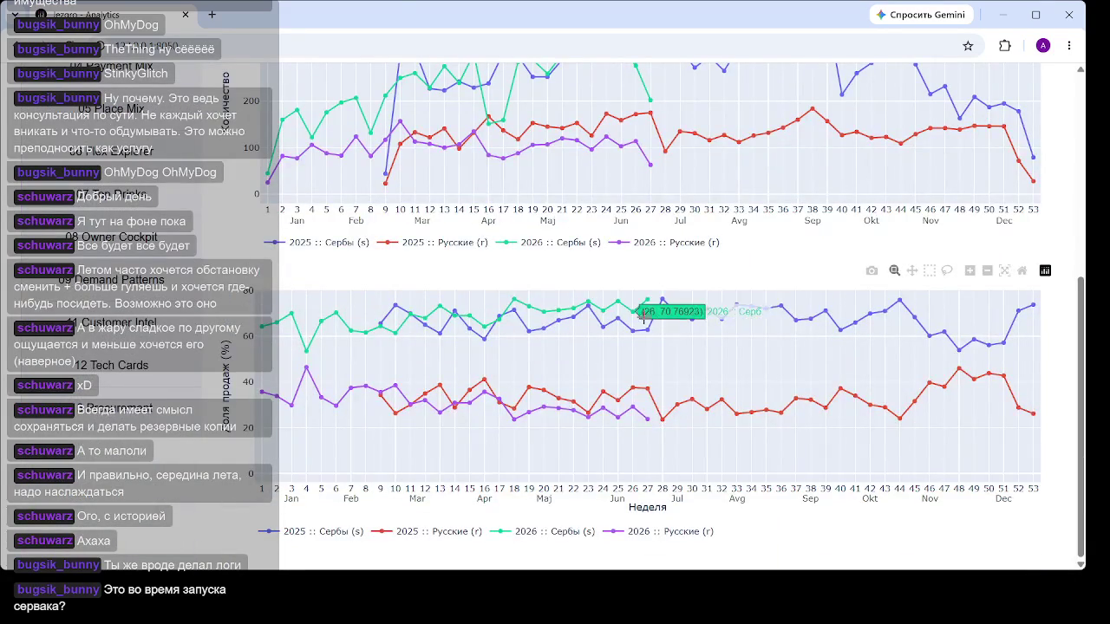
{"action": "mouse_move", "coordinate": [648, 417]}
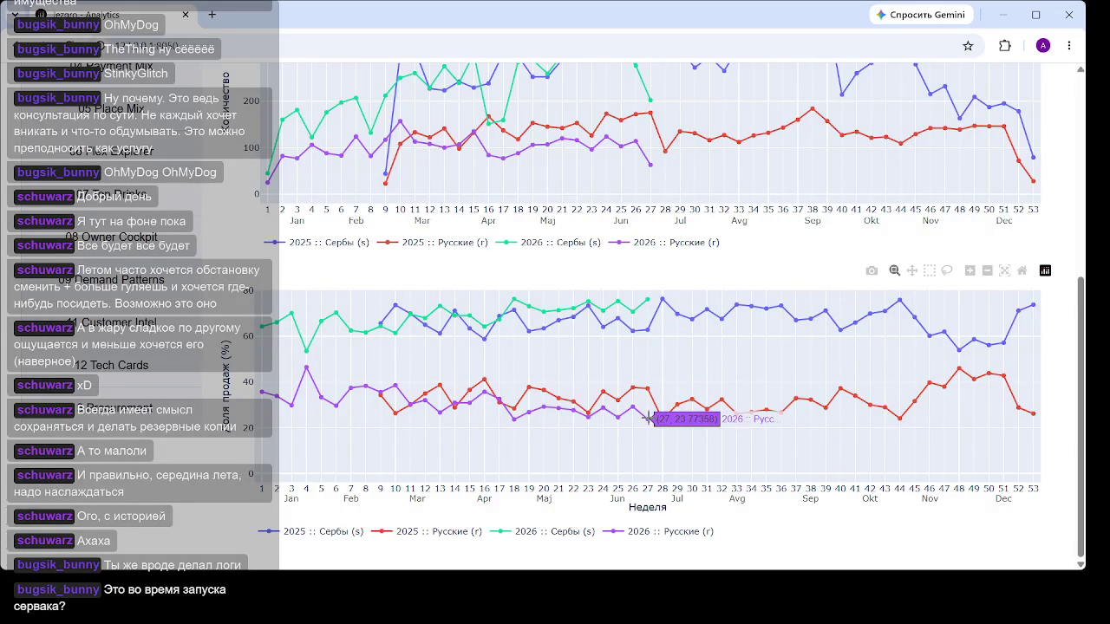
{"action": "scroll", "coordinate": [564, 373], "scroll_direction": "up", "scroll_amount": 3}
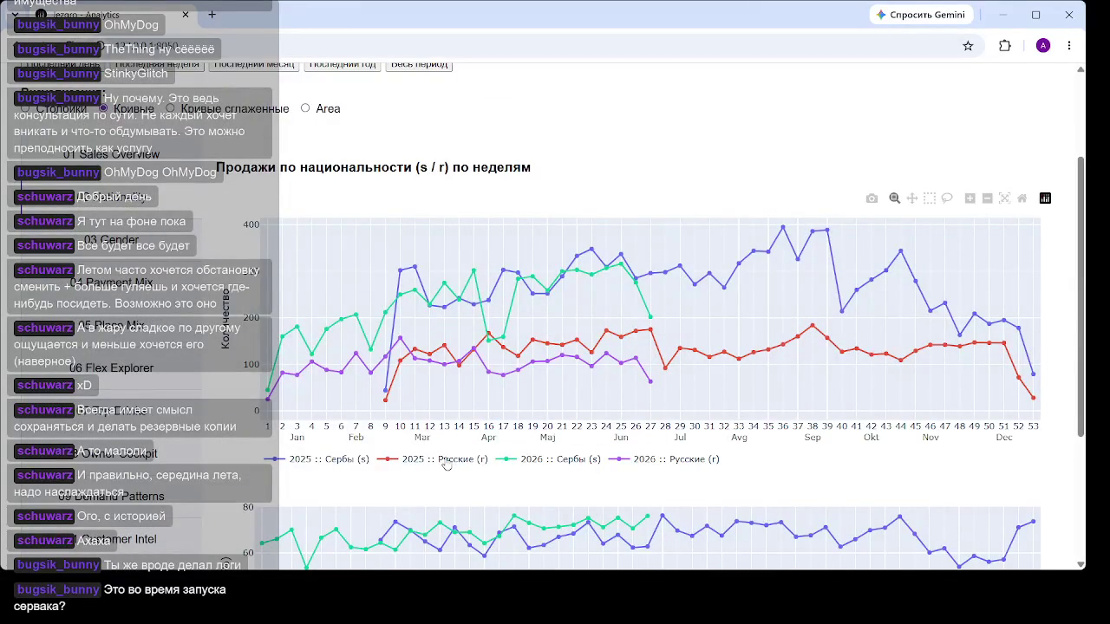
{"action": "left_click", "coordinate": [330, 459]}
{"action": "left_click", "coordinate": [563, 459]}
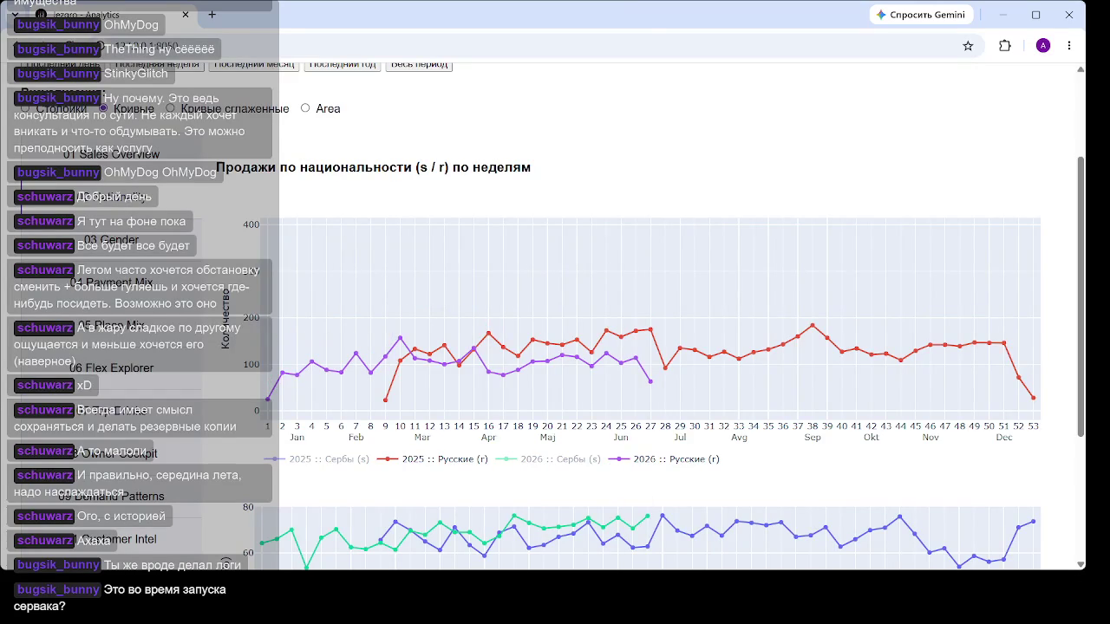
{"action": "scroll", "coordinate": [598, 320], "scroll_direction": "down", "scroll_amount": 2}
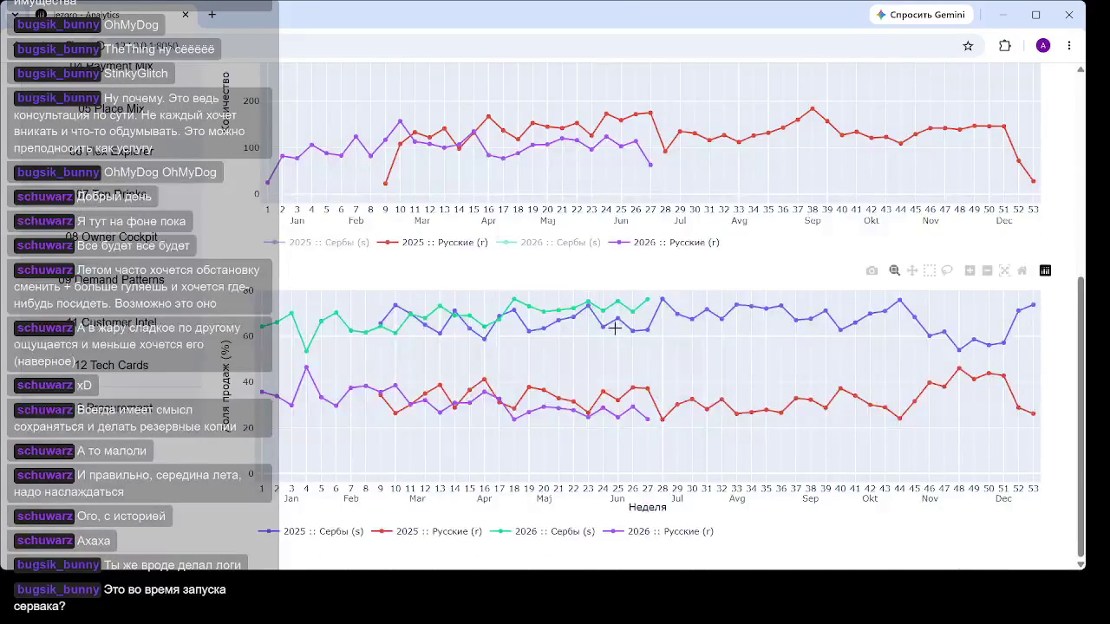
{"action": "mouse_move", "coordinate": [598, 147]}
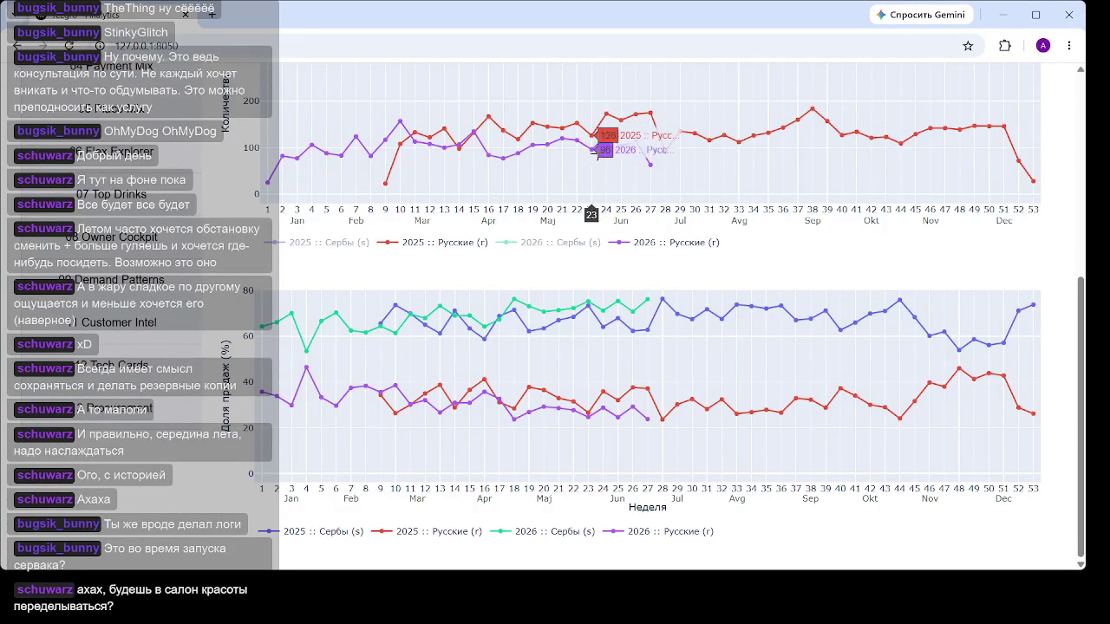
{"action": "scroll", "coordinate": [607, 253], "scroll_direction": "up", "scroll_amount": 2}
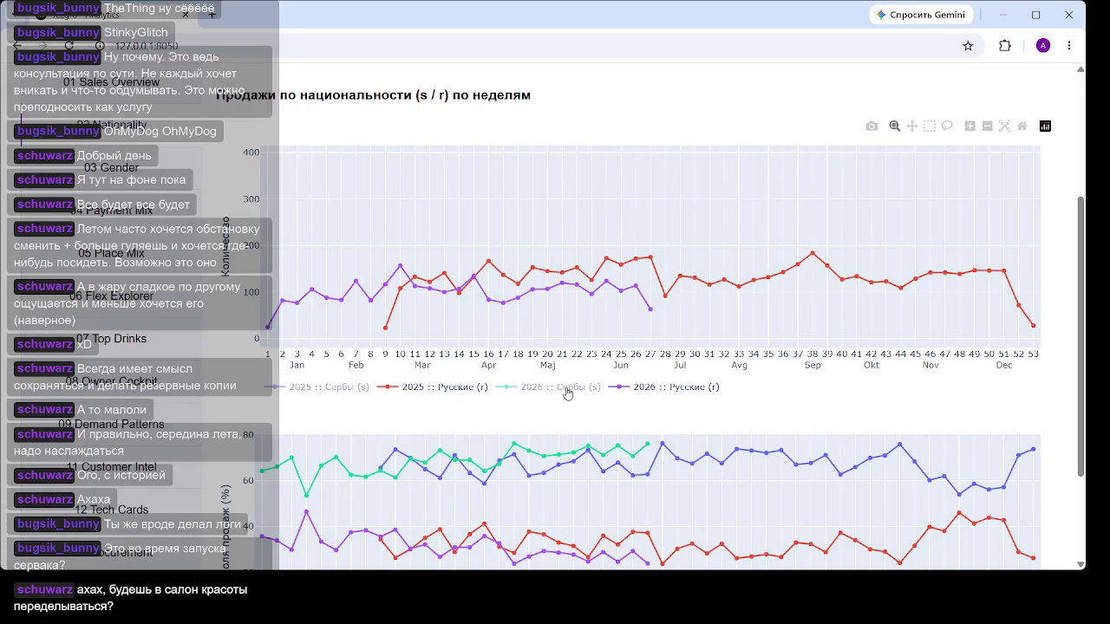
Step: Restore both Сербы lines and hide both Русские lines, leaving only Serbian sales
{"action": "left_click", "coordinate": [496, 392]}
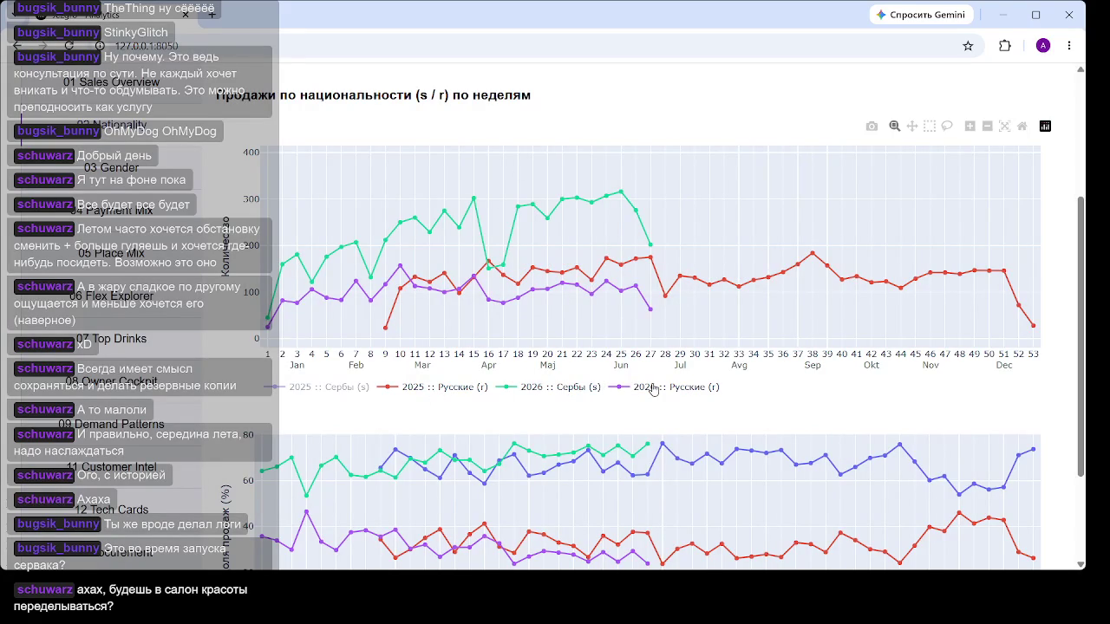
{"action": "left_click", "coordinate": [363, 392]}
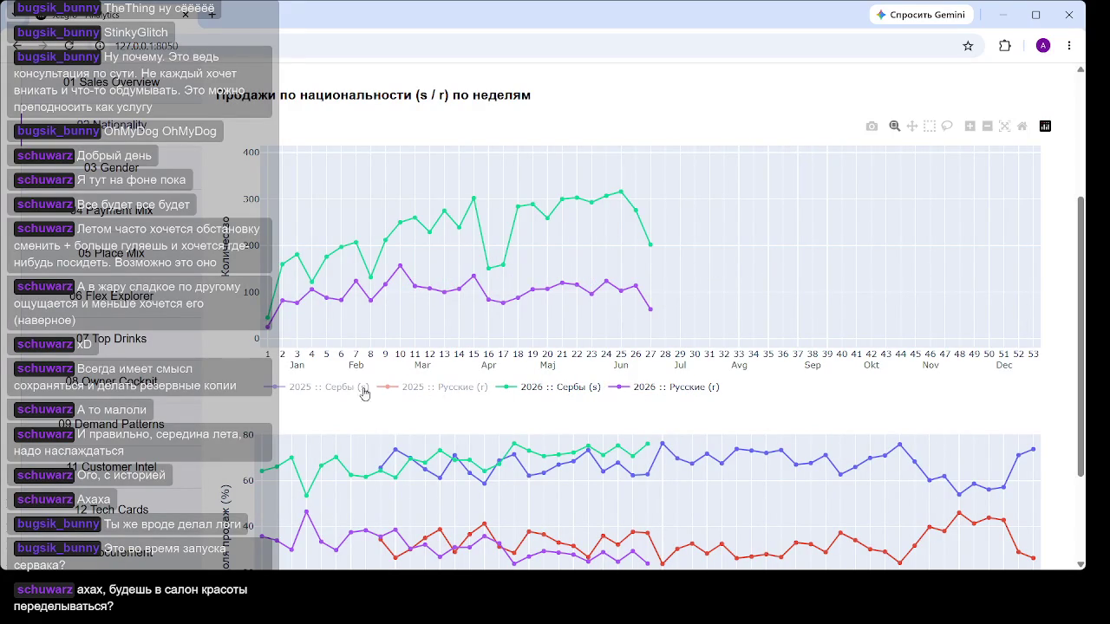
{"action": "left_click", "coordinate": [679, 392]}
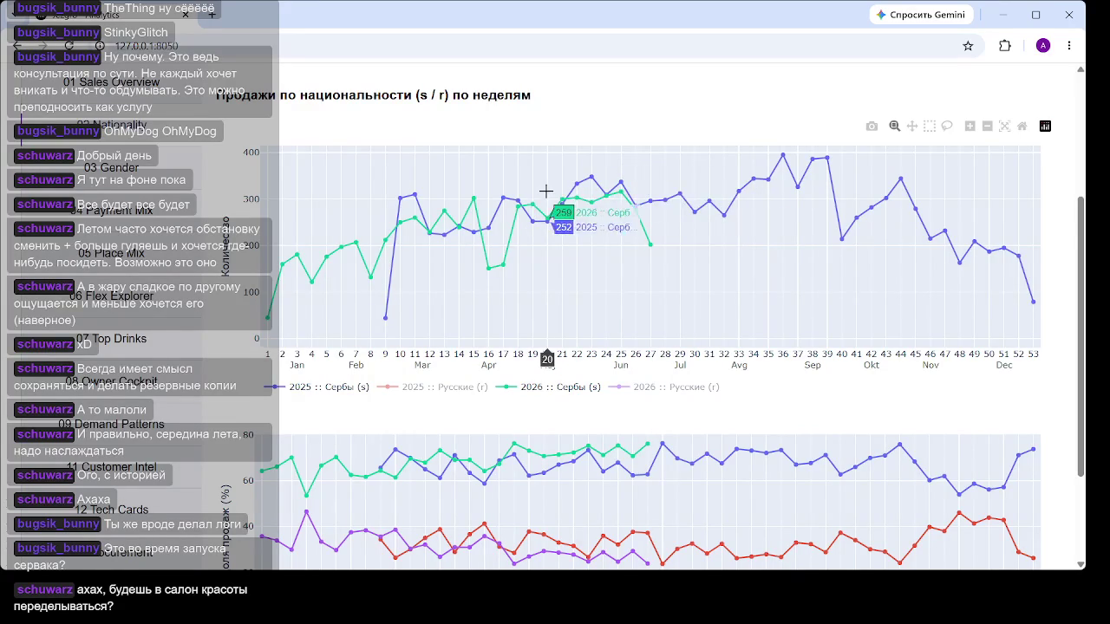
{"action": "scroll", "coordinate": [546, 191], "scroll_direction": "down", "scroll_amount": 1}
{"action": "mouse_move", "coordinate": [685, 451]}
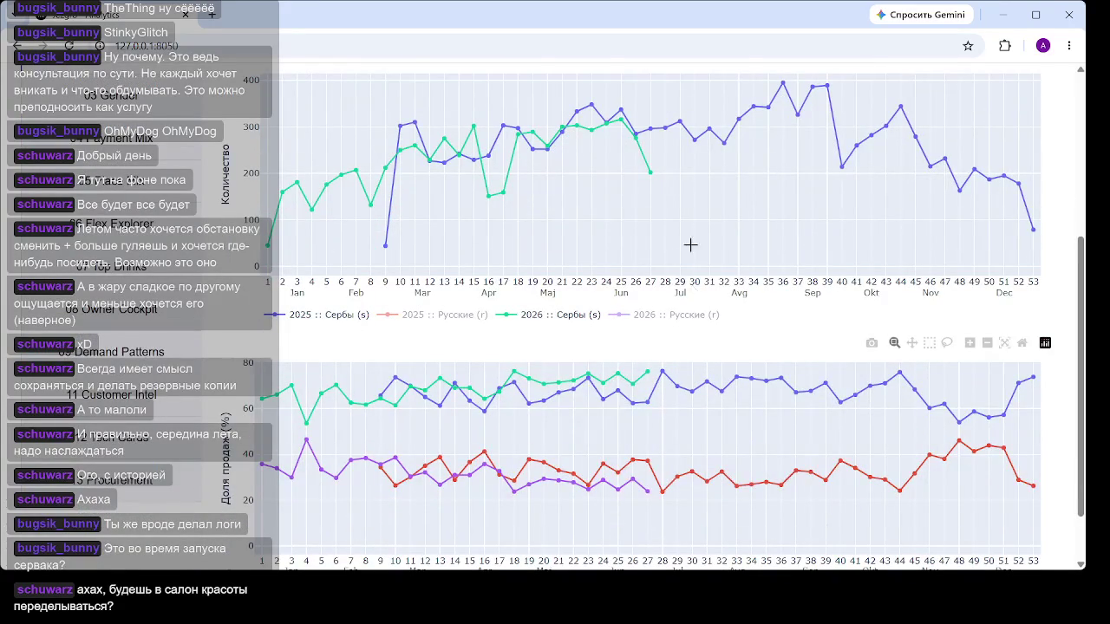
{"action": "scroll", "coordinate": [679, 177], "scroll_direction": "down", "scroll_amount": 1}
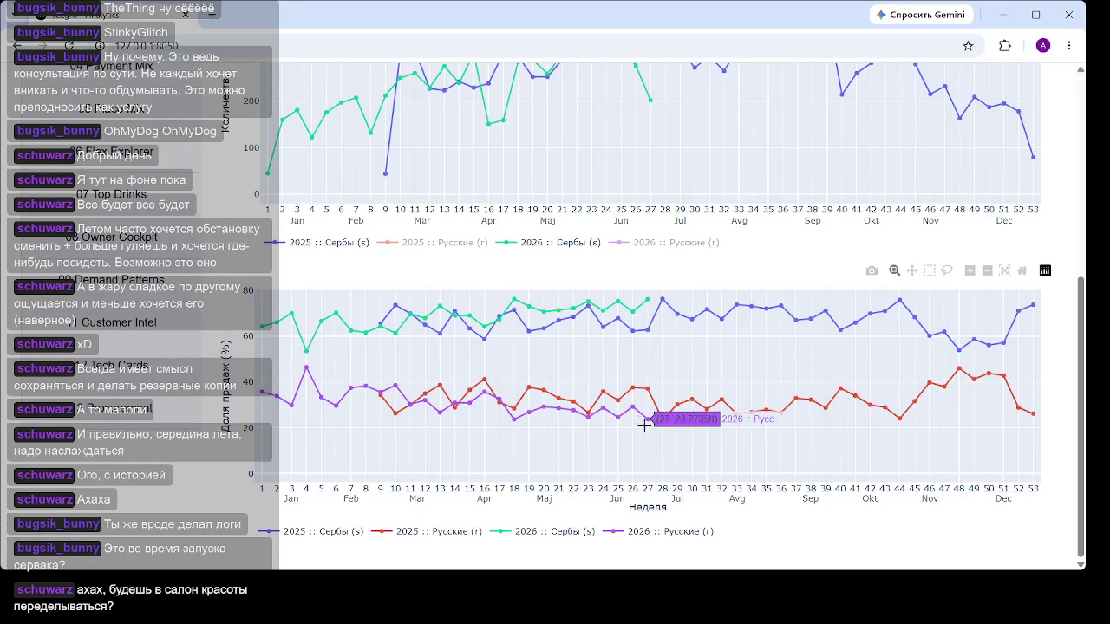
{"action": "mouse_move", "coordinate": [634, 387]}
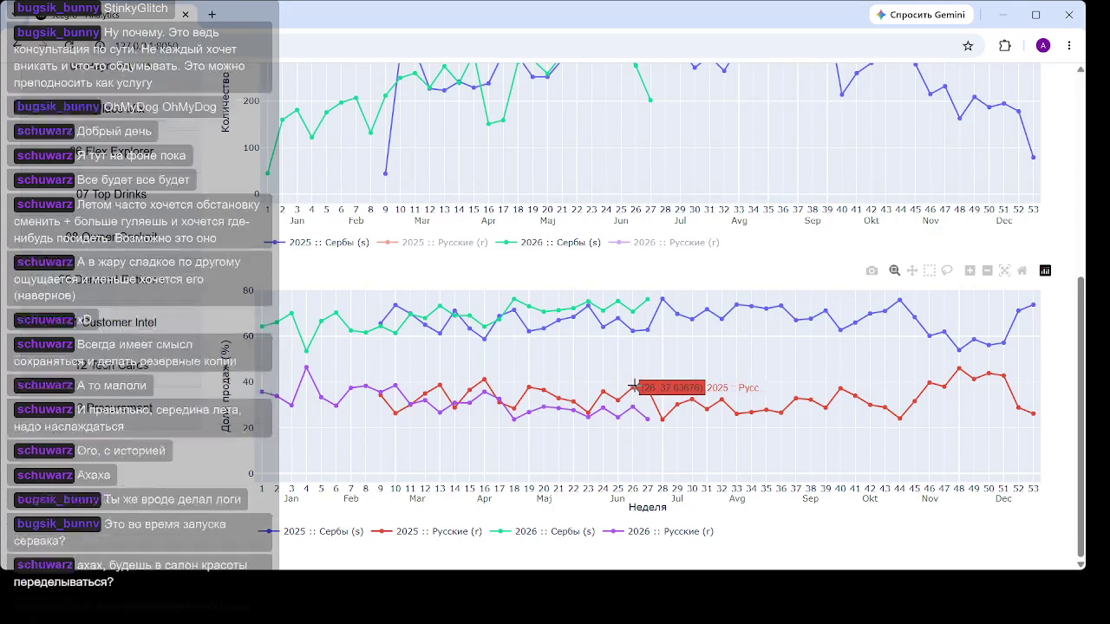
Step: Toggle the nationality legend so only the 2025 and 2026 Русские lines remain, hiding both Сербы series
{"action": "scroll", "coordinate": [609, 364], "scroll_direction": "up", "scroll_amount": 4}
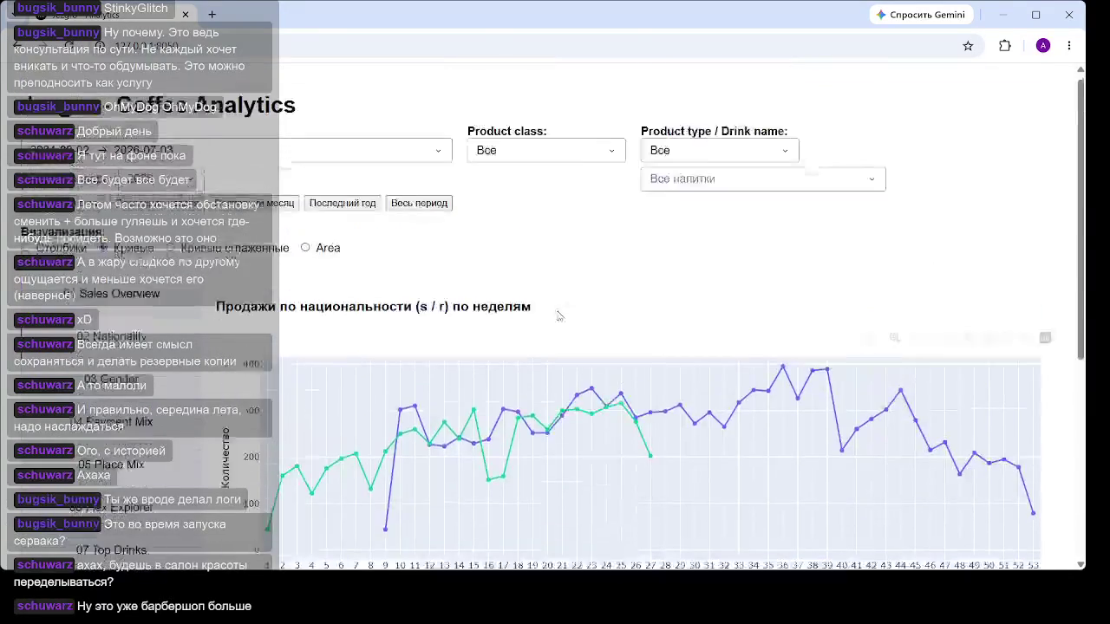
{"action": "scroll", "coordinate": [558, 316], "scroll_direction": "down", "scroll_amount": 4}
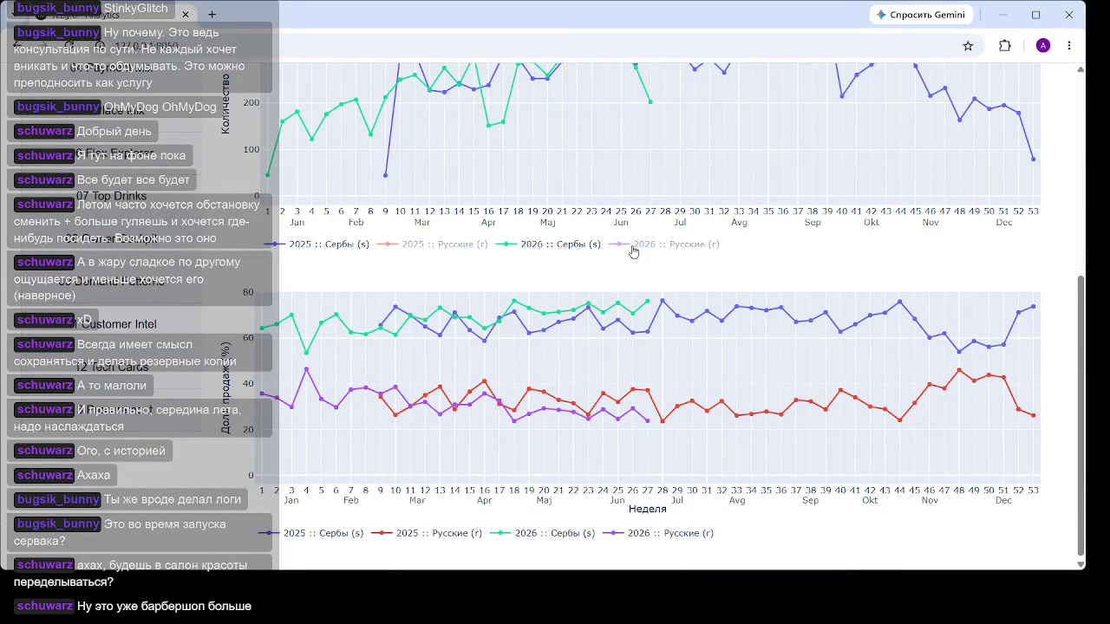
{"action": "left_click", "coordinate": [394, 247]}
{"action": "left_click", "coordinate": [317, 249]}
{"action": "scroll", "coordinate": [569, 272], "scroll_direction": "up", "scroll_amount": 2}
{"action": "left_click", "coordinate": [299, 397]}
{"action": "left_click", "coordinate": [694, 389]}
{"action": "left_click", "coordinate": [372, 395]}
{"action": "left_click", "coordinate": [559, 394]}
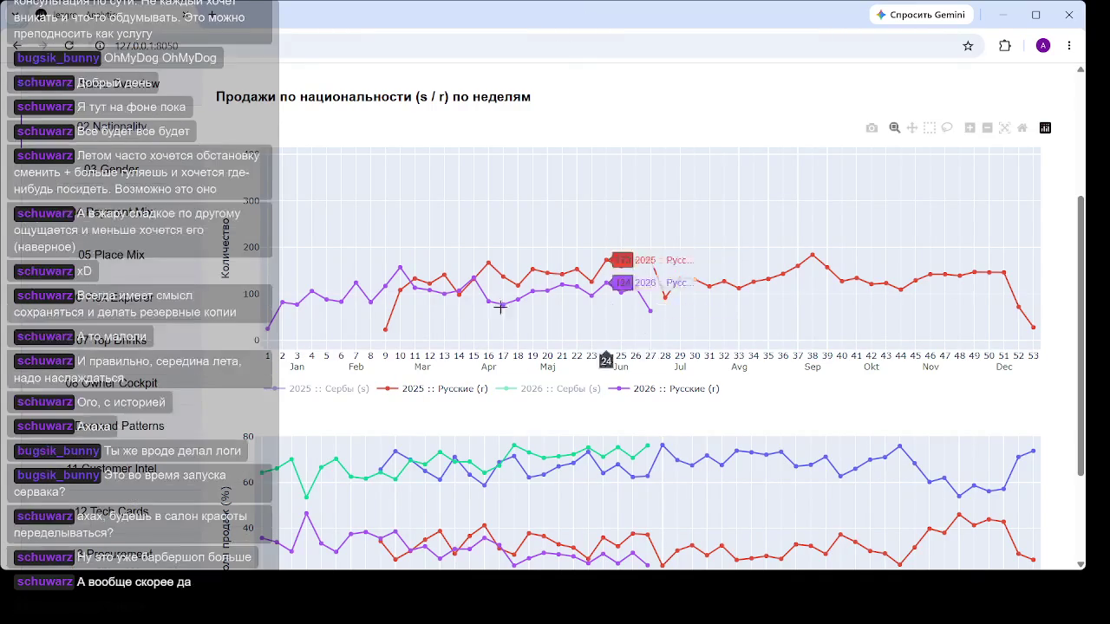
Step: Go via Payment Mix to 05 Place Mix and scroll to its takeaway, indoor and terrace share charts
{"action": "left_click", "coordinate": [111, 211]}
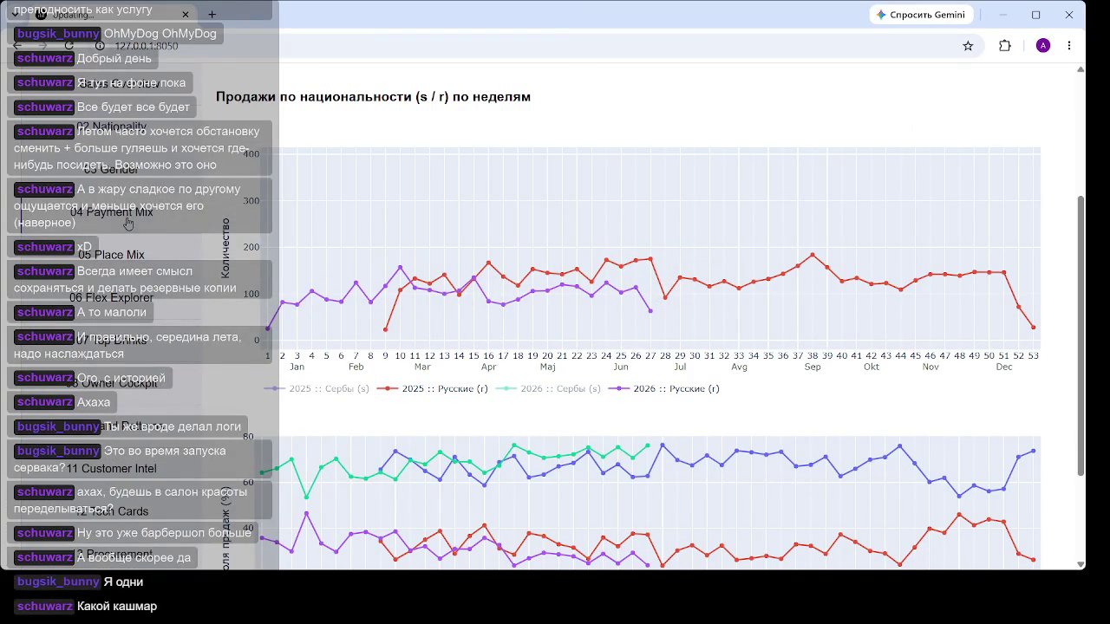
{"action": "left_click", "coordinate": [102, 258]}
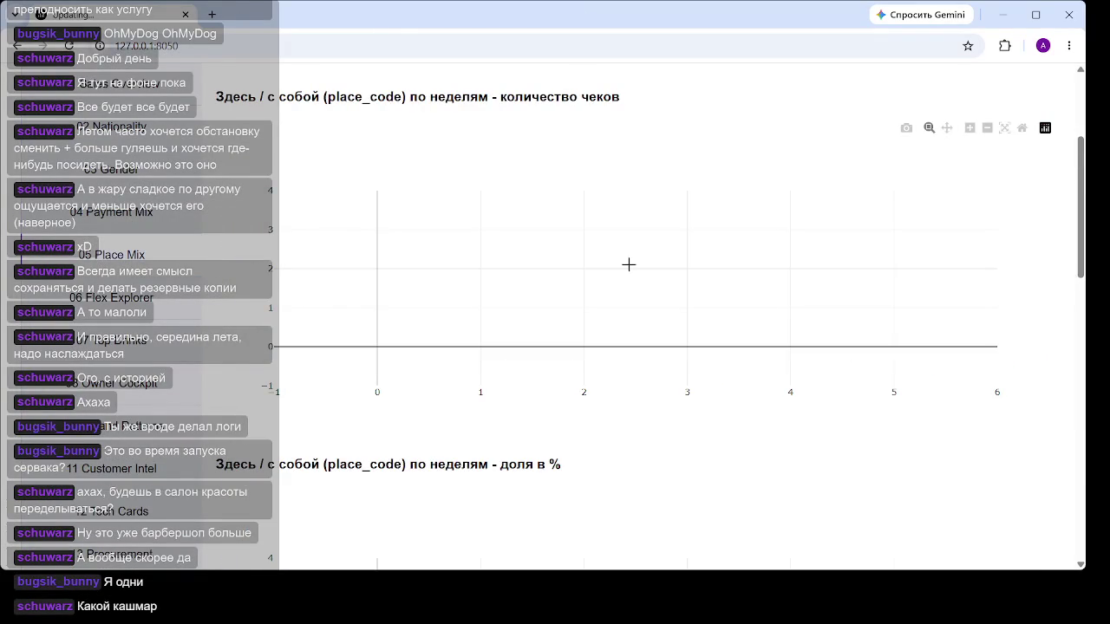
{"action": "scroll", "coordinate": [598, 247], "scroll_direction": "down", "scroll_amount": 1}
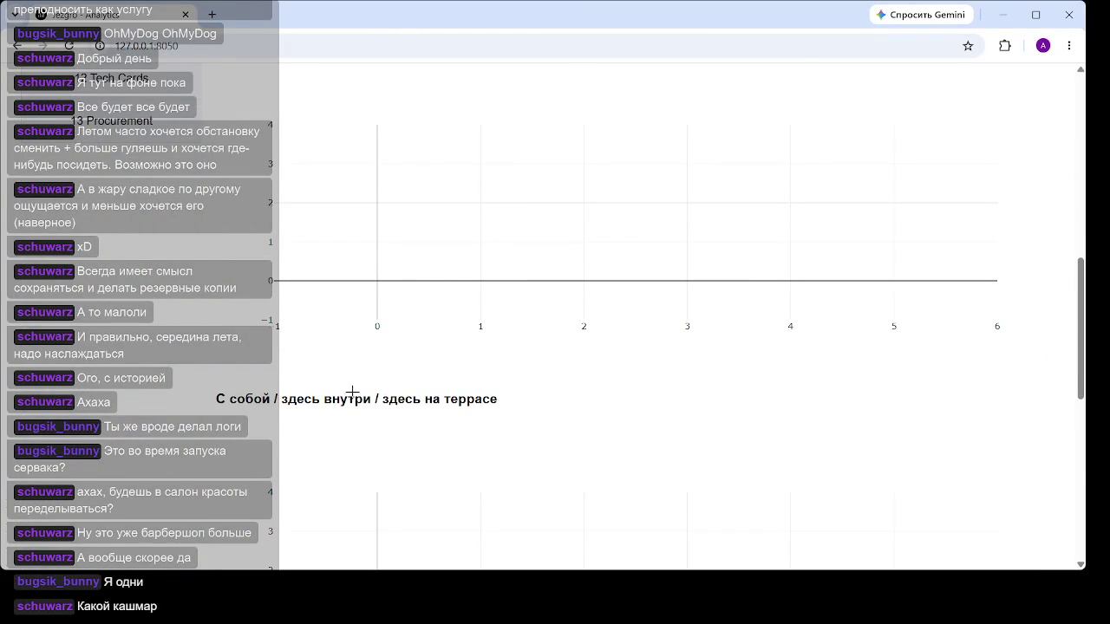
{"action": "scroll", "coordinate": [366, 287], "scroll_direction": "down", "scroll_amount": 1}
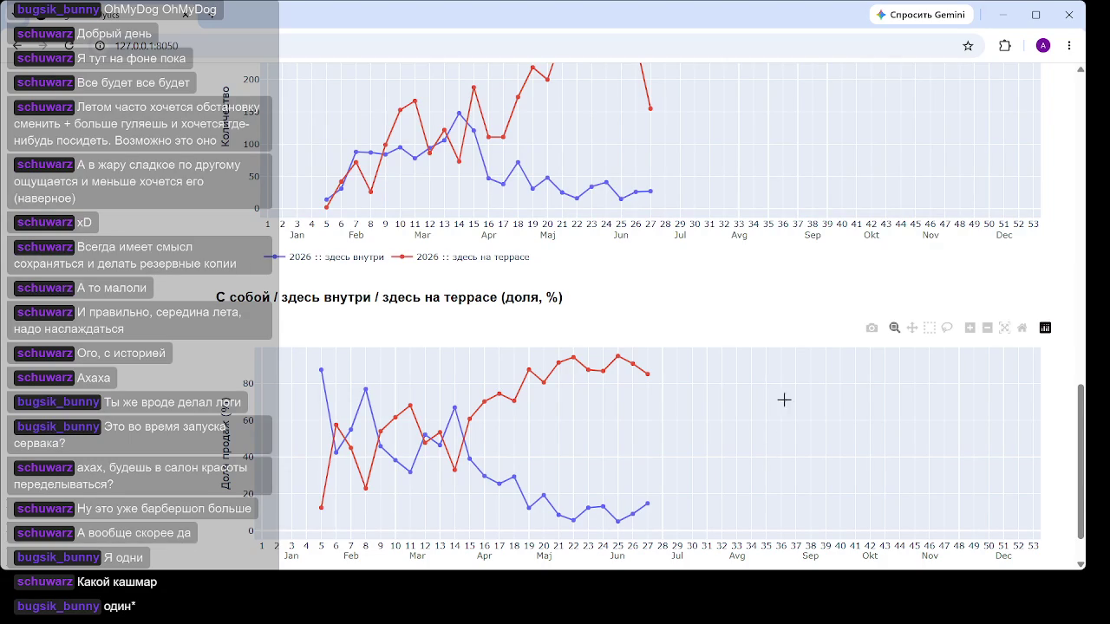
{"action": "mouse_move", "coordinate": [642, 373]}
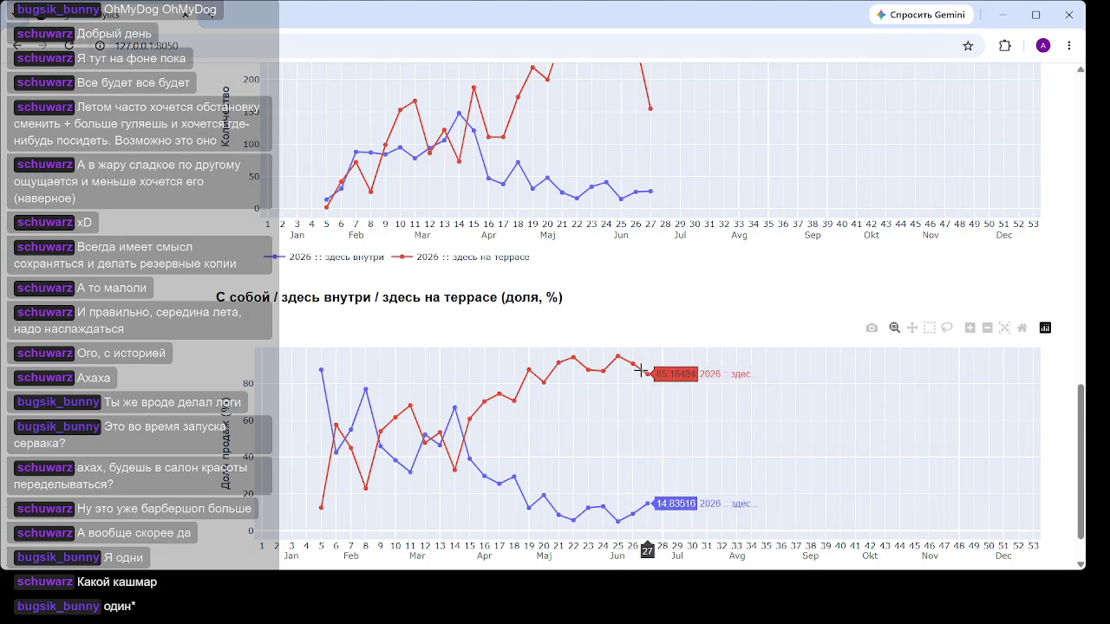
{"action": "scroll", "coordinate": [631, 369], "scroll_direction": "down", "scroll_amount": 1}
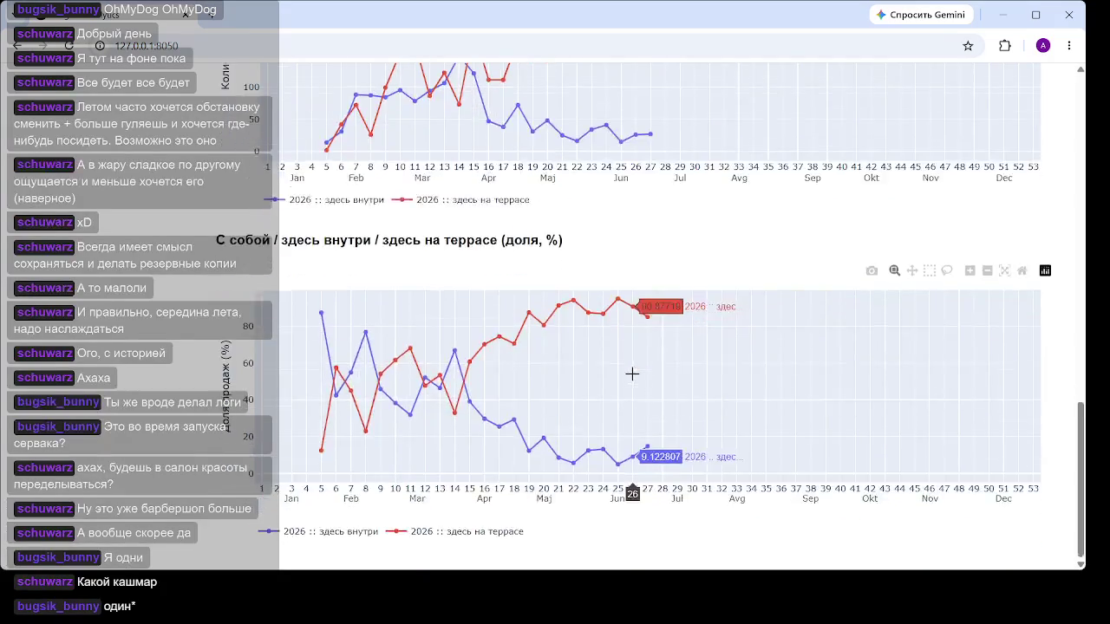
{"action": "scroll", "coordinate": [638, 374], "scroll_direction": "up", "scroll_amount": 3}
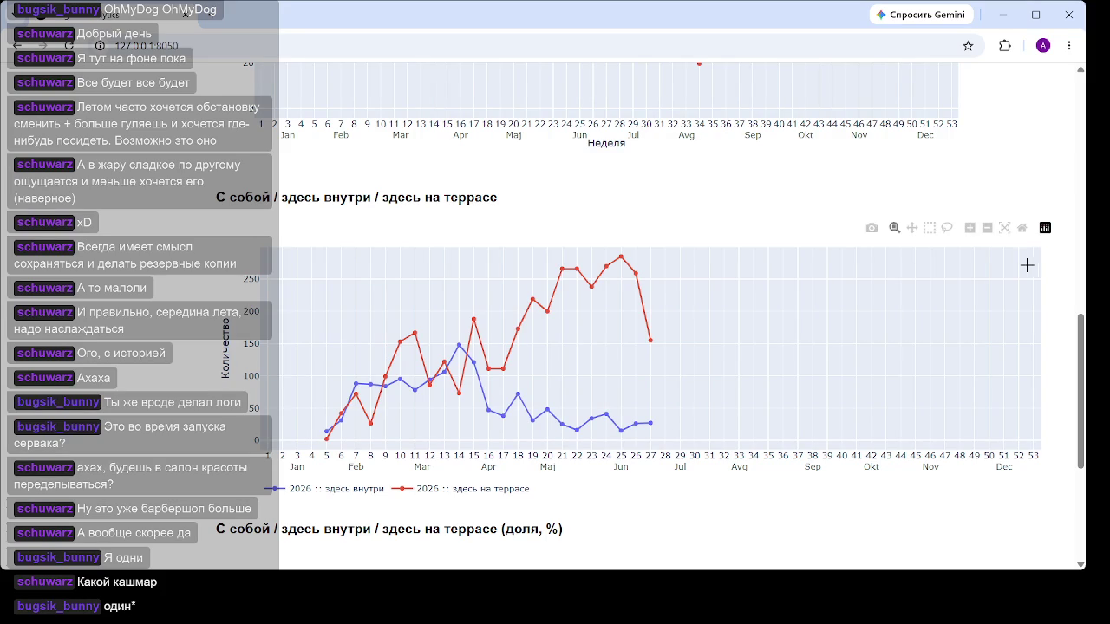
{"action": "scroll", "coordinate": [858, 330], "scroll_direction": "up", "scroll_amount": 4}
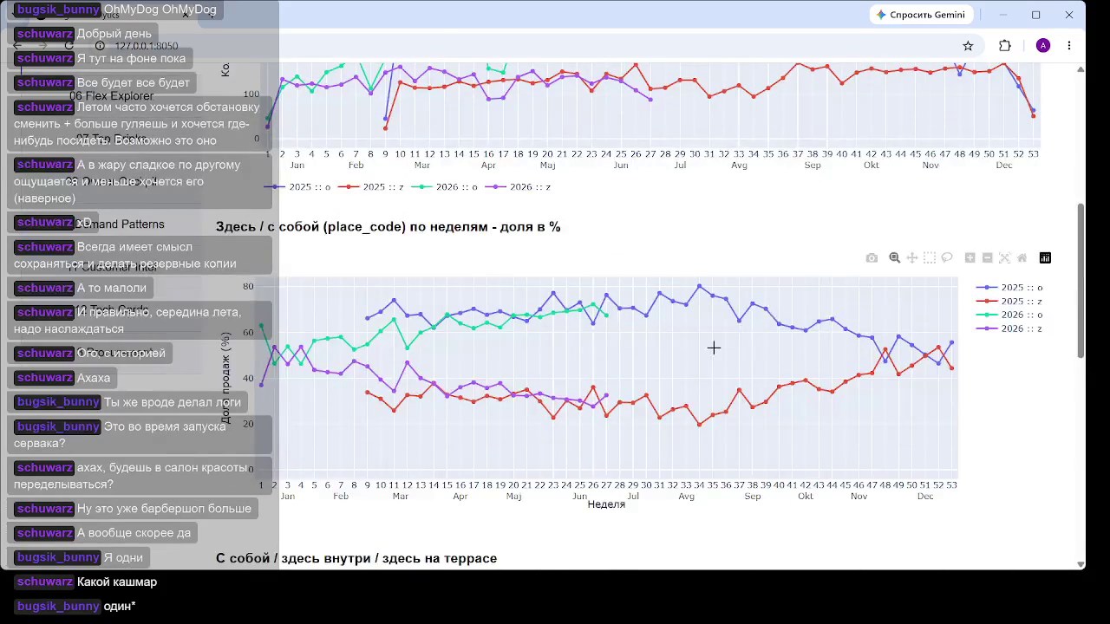
{"action": "scroll", "coordinate": [717, 351], "scroll_direction": "up", "scroll_amount": 2}
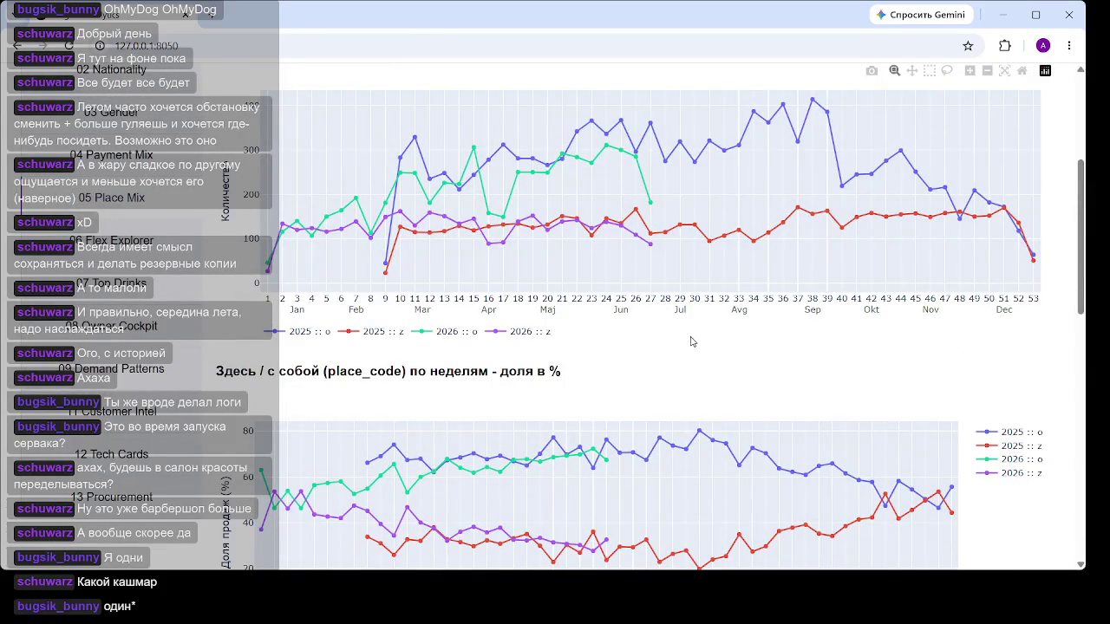
Step: Open 04 Payment Mix and hide the 2025 k and n series in the weekly payment-share chart
{"action": "left_click", "coordinate": [130, 157]}
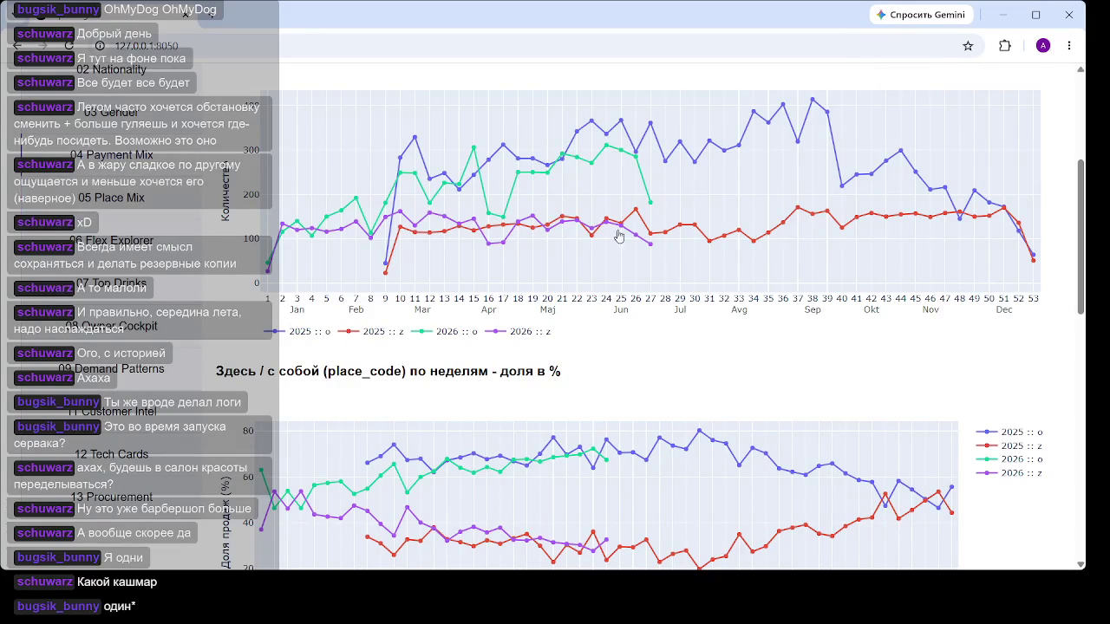
{"action": "scroll", "coordinate": [640, 203], "scroll_direction": "down", "scroll_amount": 2}
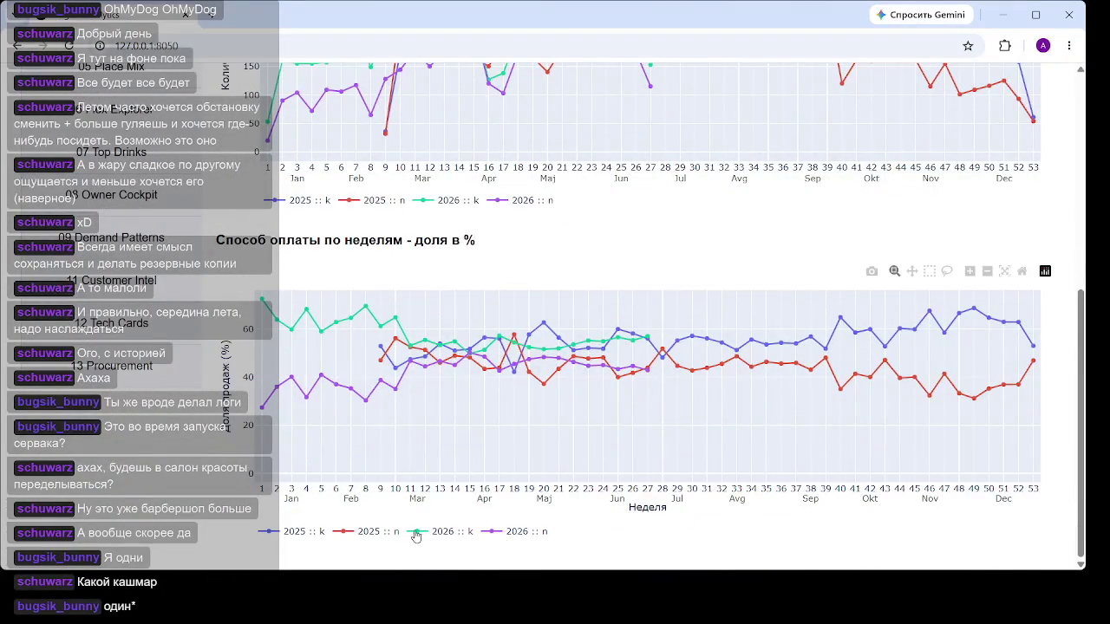
{"action": "left_click", "coordinate": [369, 532]}
{"action": "left_click", "coordinate": [299, 533]}
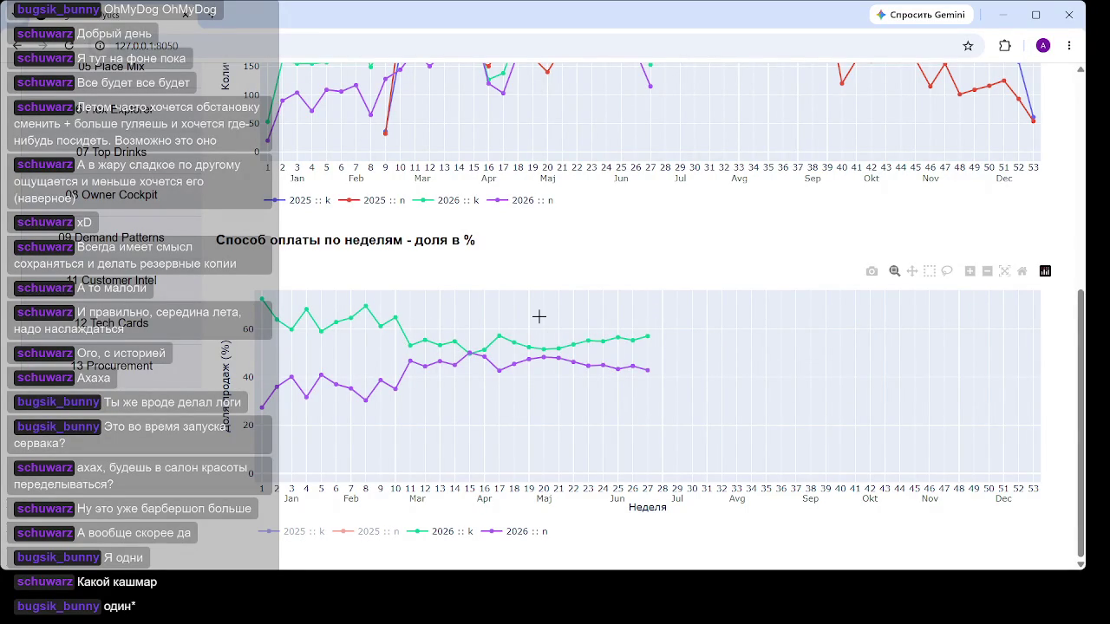
{"action": "mouse_move", "coordinate": [648, 336]}
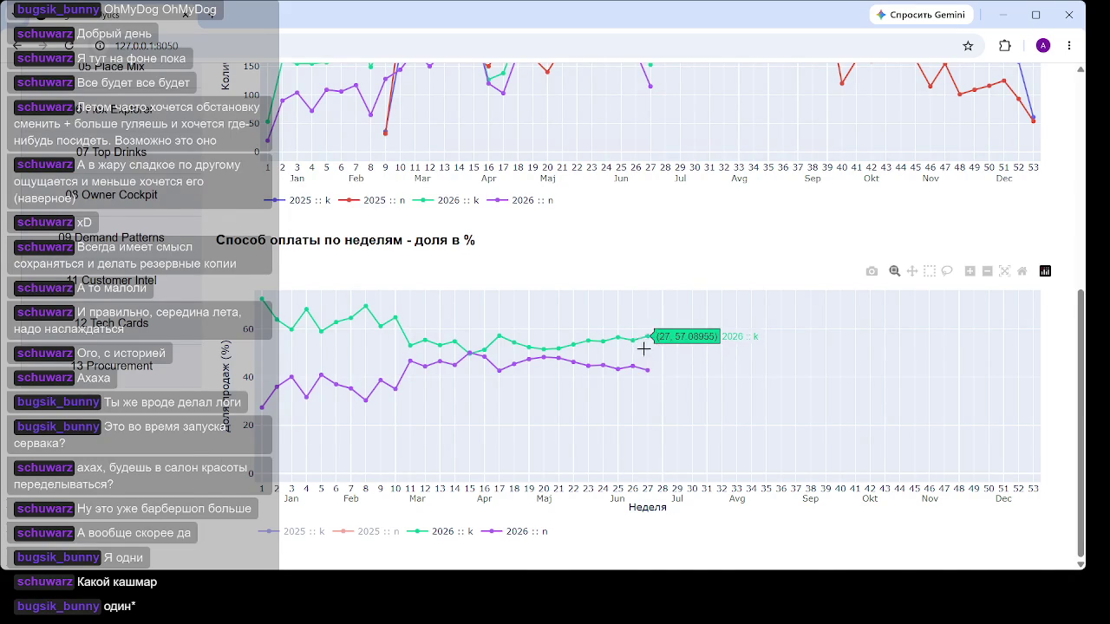
Step: Hide the 2025 n series in the weekly payment quantity chart, leaving the 2026 k and n lines
{"action": "scroll", "coordinate": [644, 350], "scroll_direction": "up", "scroll_amount": 2}
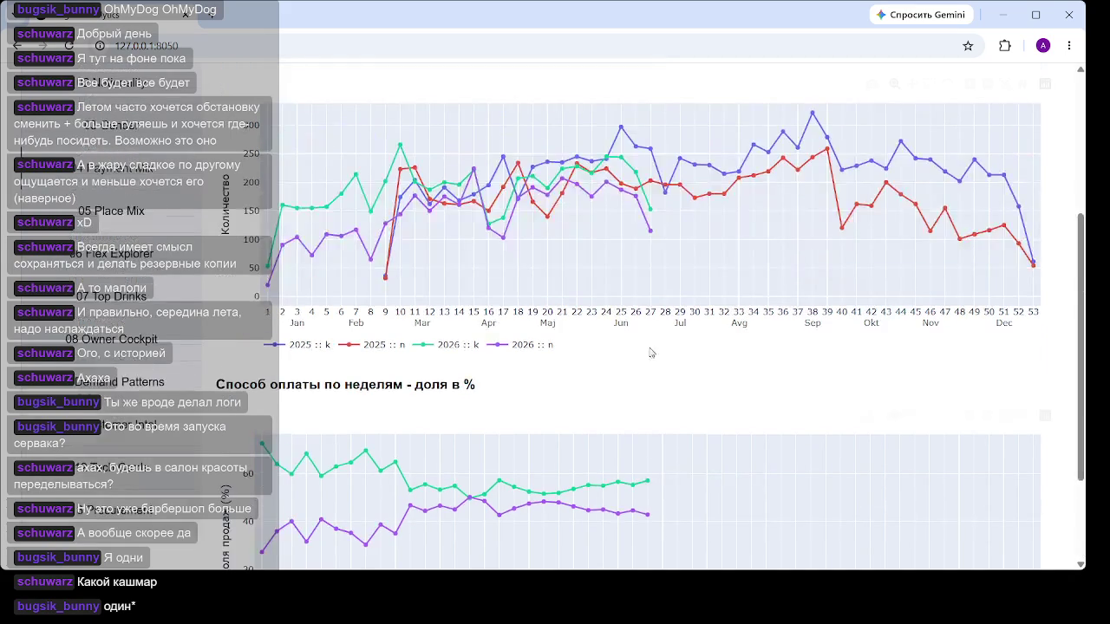
{"action": "left_click", "coordinate": [364, 346]}
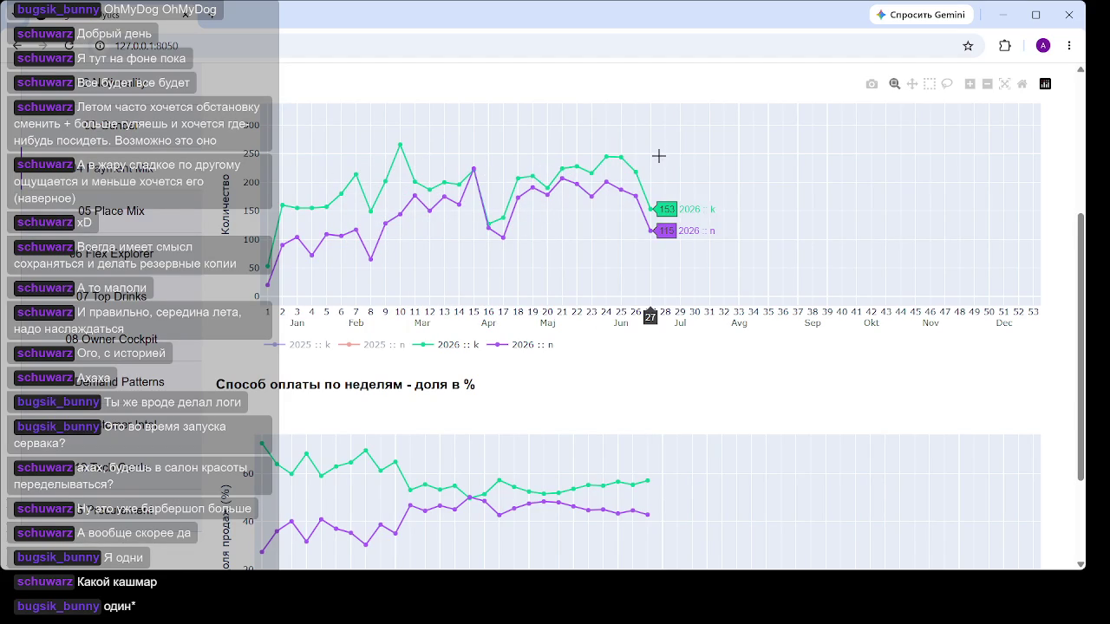
{"action": "scroll", "coordinate": [632, 293], "scroll_direction": "down", "scroll_amount": 2}
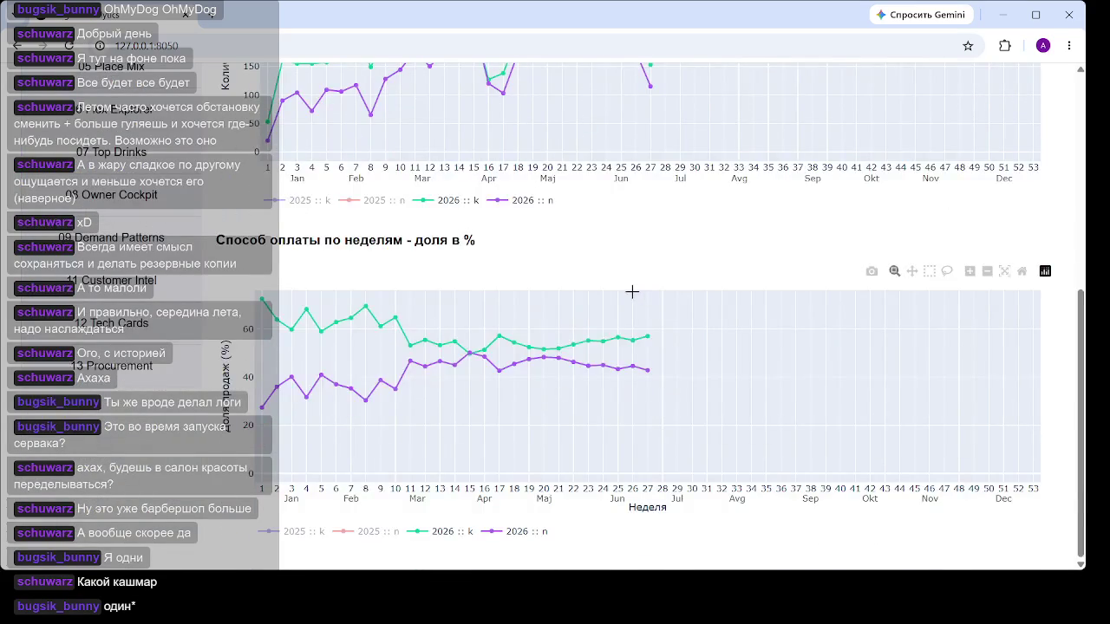
{"action": "scroll", "coordinate": [257, 330], "scroll_direction": "up", "scroll_amount": 2}
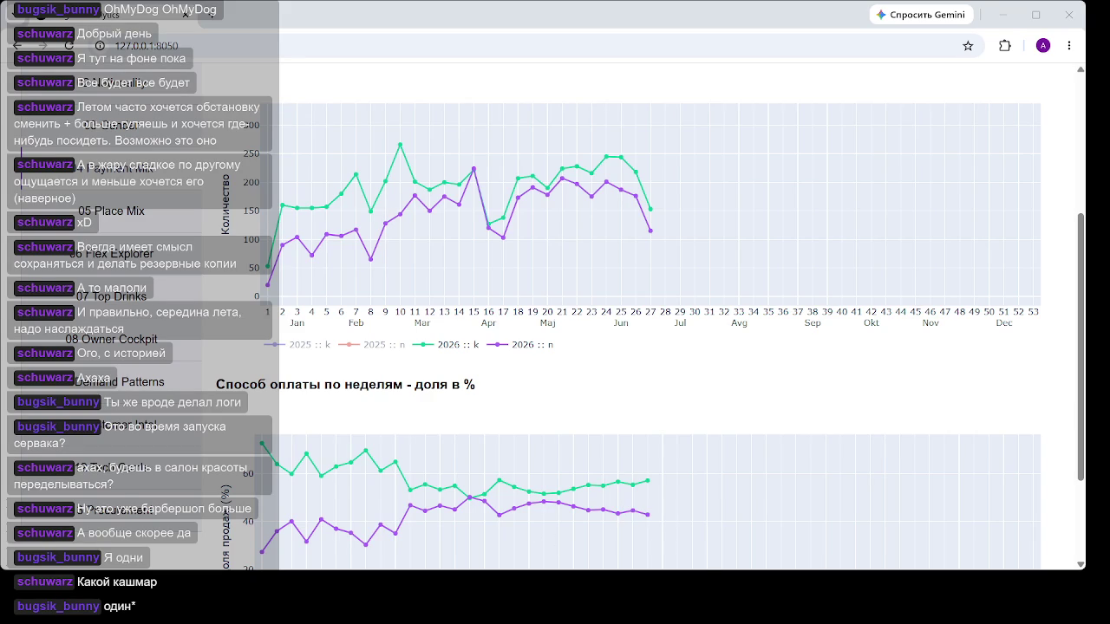
Step: Open 07 Top Drinks and scroll through its sales table down to the bottom-20 least-sold chart
{"action": "mouse_move", "coordinate": [659, 156]}
{"action": "left_click", "coordinate": [122, 297]}
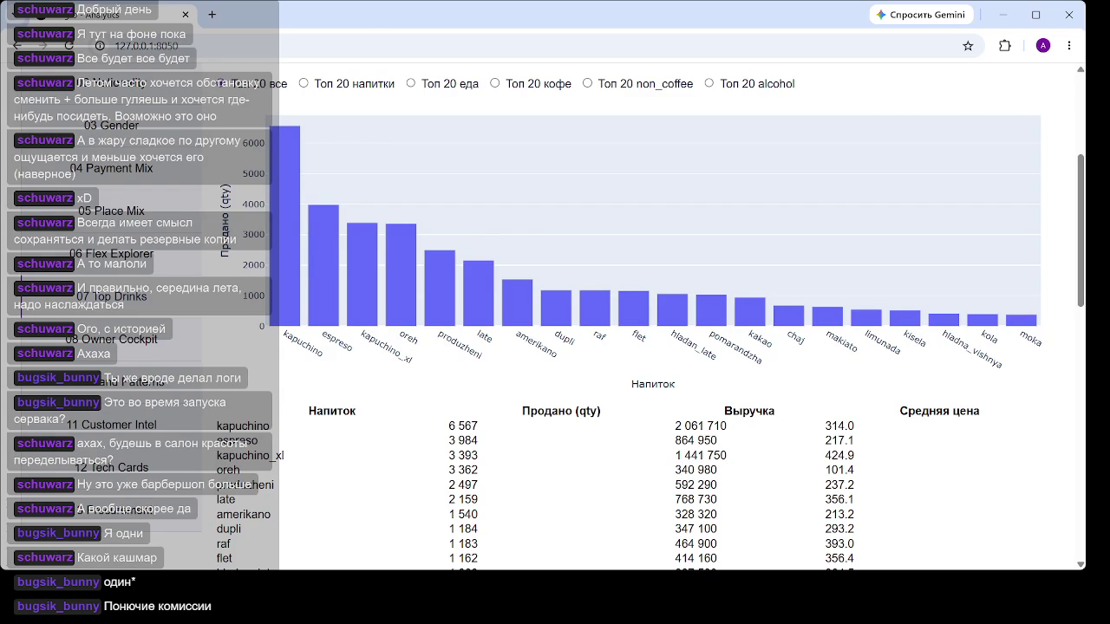
{"action": "scroll", "coordinate": [500, 252], "scroll_direction": "down", "scroll_amount": 2}
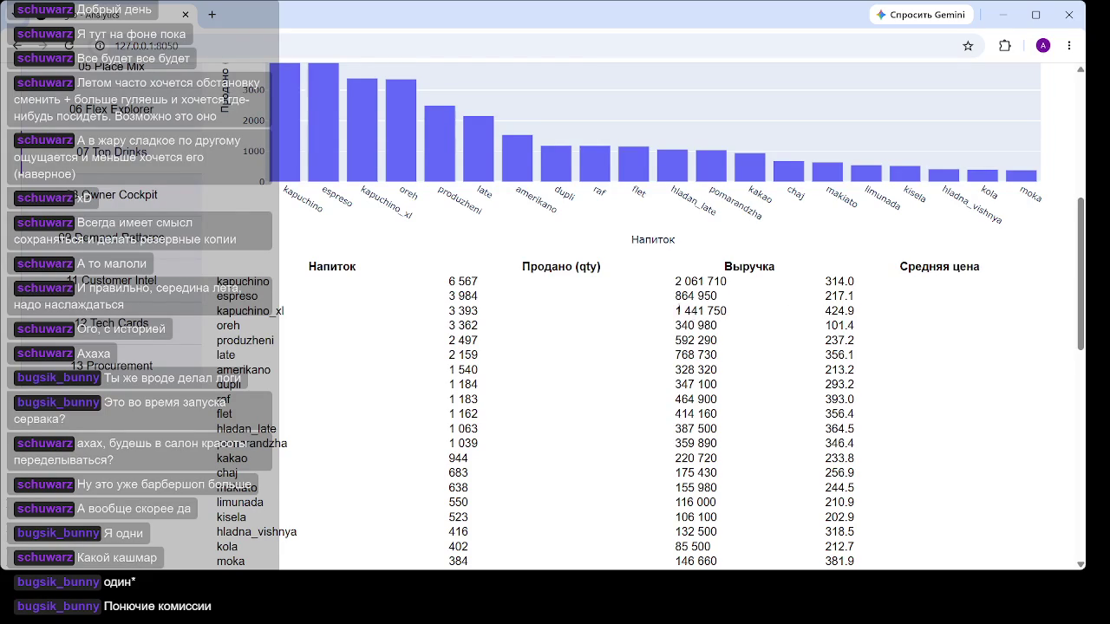
{"action": "scroll", "coordinate": [675, 310], "scroll_direction": "down", "scroll_amount": 1}
{"action": "scroll", "coordinate": [616, 297], "scroll_direction": "down", "scroll_amount": 1}
{"action": "scroll", "coordinate": [509, 291], "scroll_direction": "down", "scroll_amount": 1}
Step: Switch the bottom-20 chart to 'Топ 20 не продаваемых: напитки', showing pepper lowest at 9 sold, then chaj_kamilica at 10
{"action": "scroll", "coordinate": [499, 289], "scroll_direction": "down", "scroll_amount": 1}
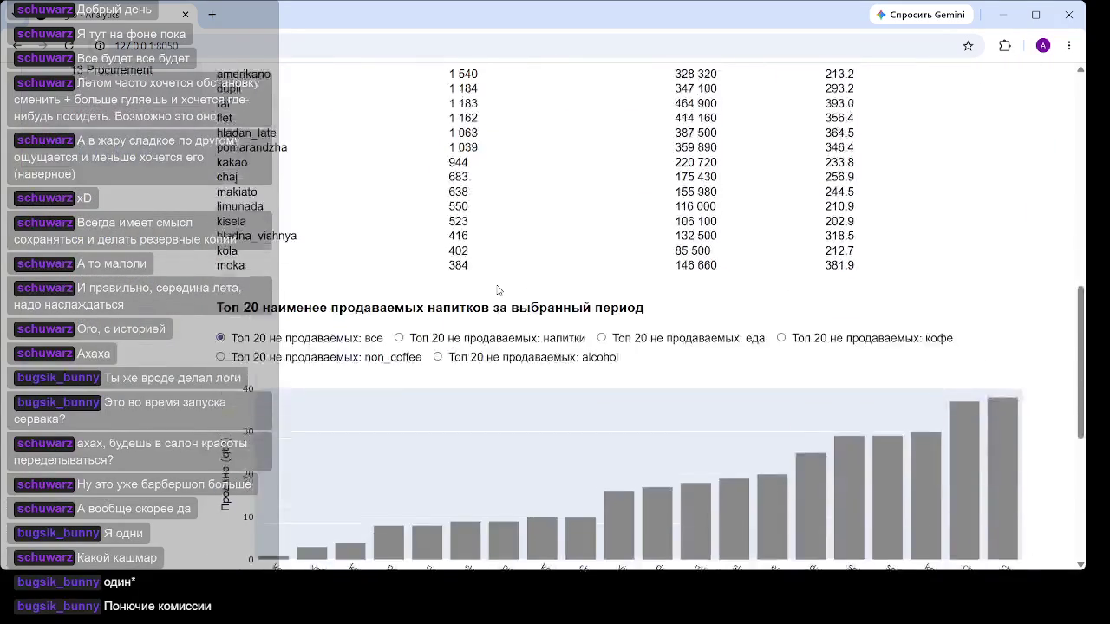
{"action": "scroll", "coordinate": [499, 290], "scroll_direction": "down", "scroll_amount": 3}
{"action": "scroll", "coordinate": [483, 258], "scroll_direction": "up", "scroll_amount": 1}
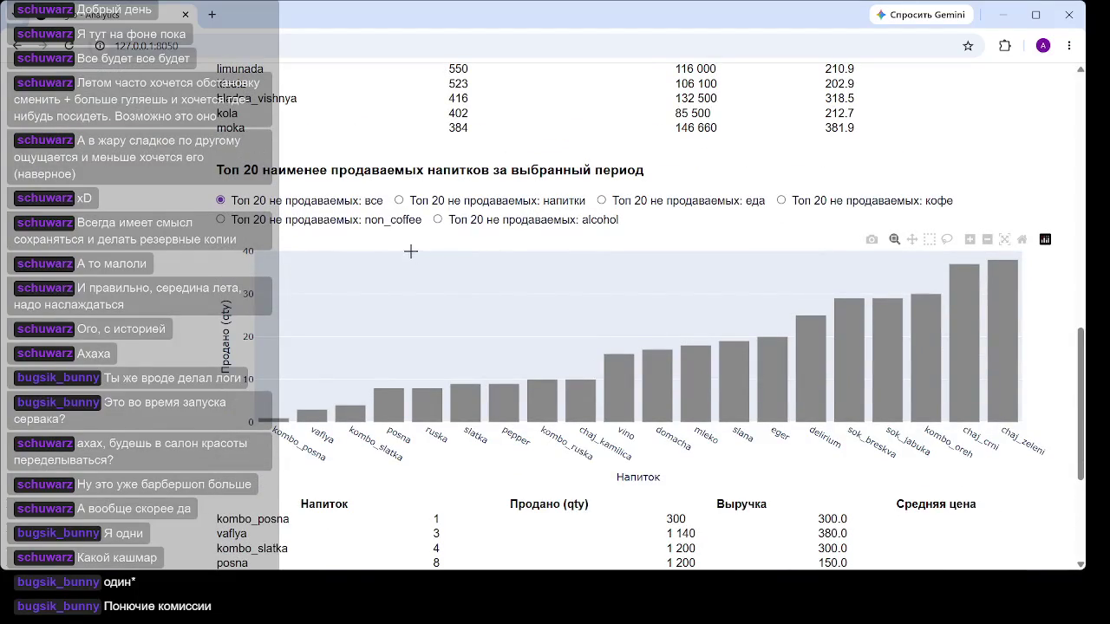
{"action": "left_click", "coordinate": [477, 205]}
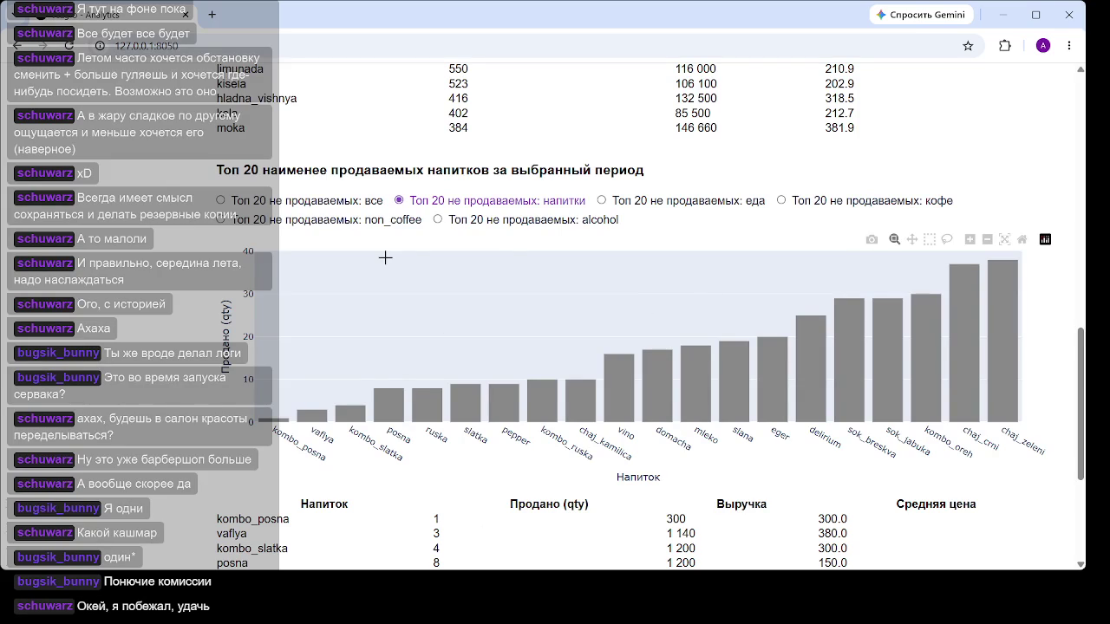
{"action": "scroll", "coordinate": [439, 208], "scroll_direction": "down", "scroll_amount": 2}
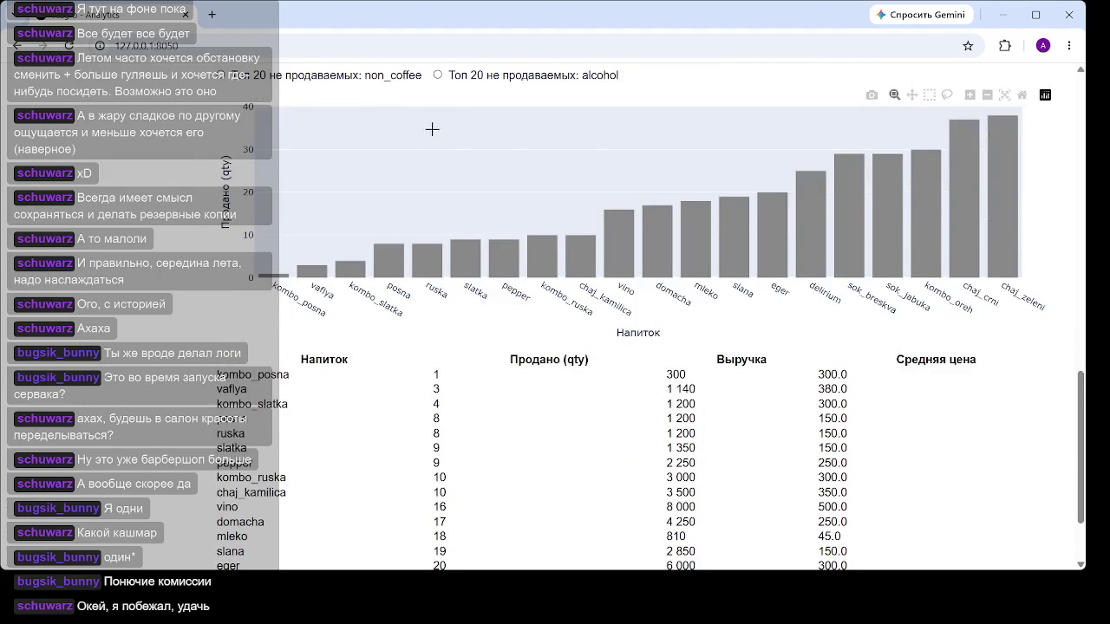
{"action": "scroll", "coordinate": [438, 225], "scroll_direction": "up", "scroll_amount": 2}
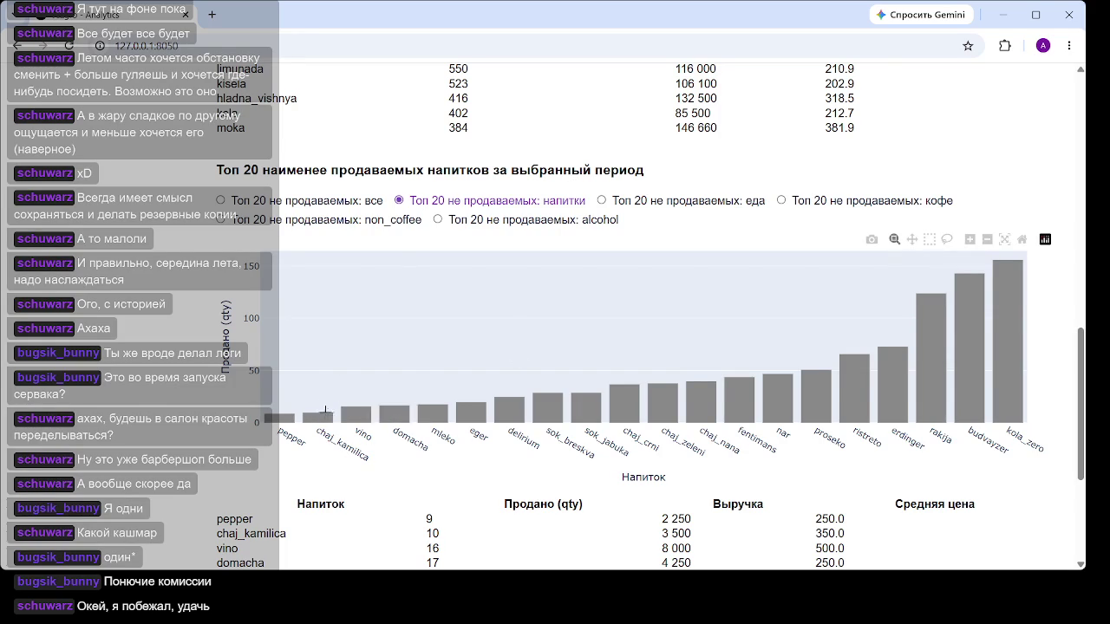
{"action": "scroll", "coordinate": [339, 416], "scroll_direction": "up", "scroll_amount": 3}
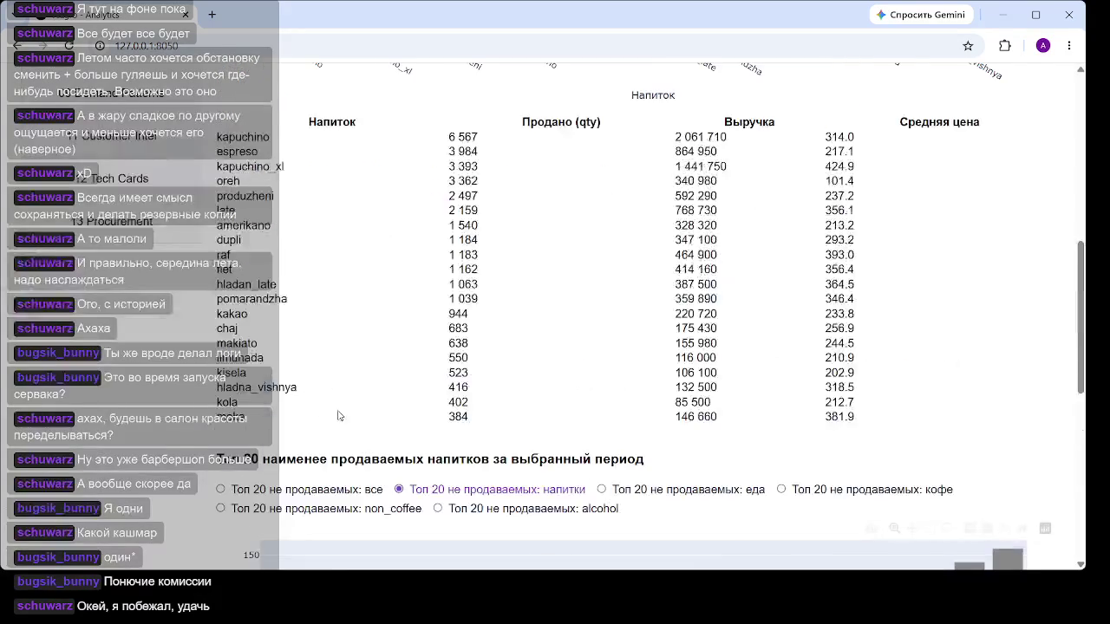
{"action": "scroll", "coordinate": [339, 416], "scroll_direction": "up", "scroll_amount": 3}
{"action": "scroll", "coordinate": [334, 408], "scroll_direction": "down", "scroll_amount": 3}
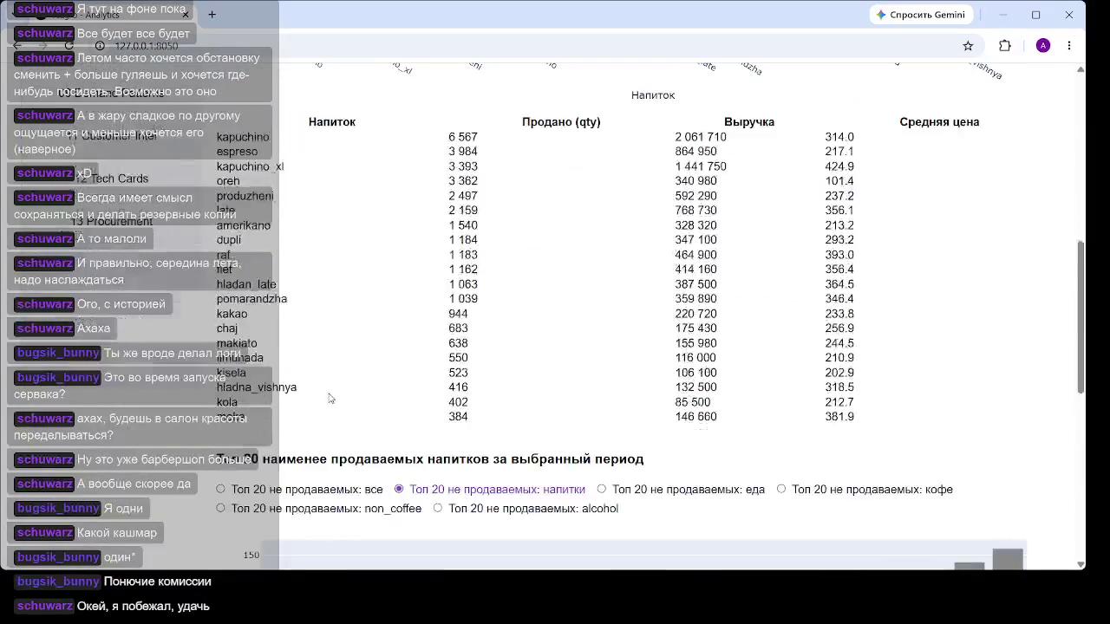
{"action": "scroll", "coordinate": [329, 398], "scroll_direction": "down", "scroll_amount": 1}
{"action": "scroll", "coordinate": [329, 382], "scroll_direction": "down", "scroll_amount": 2}
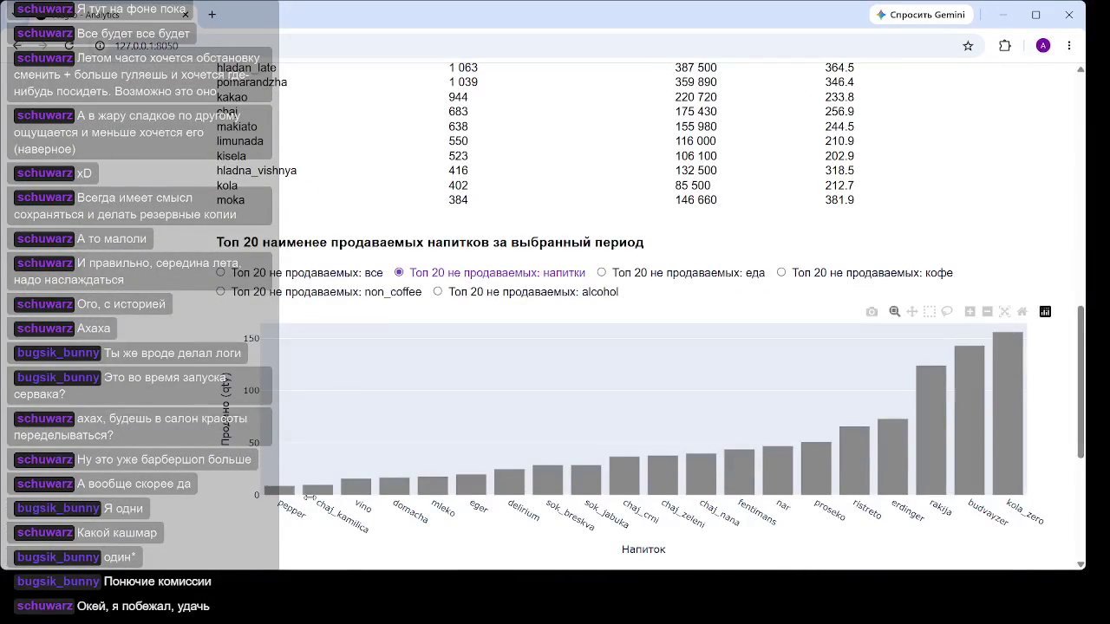
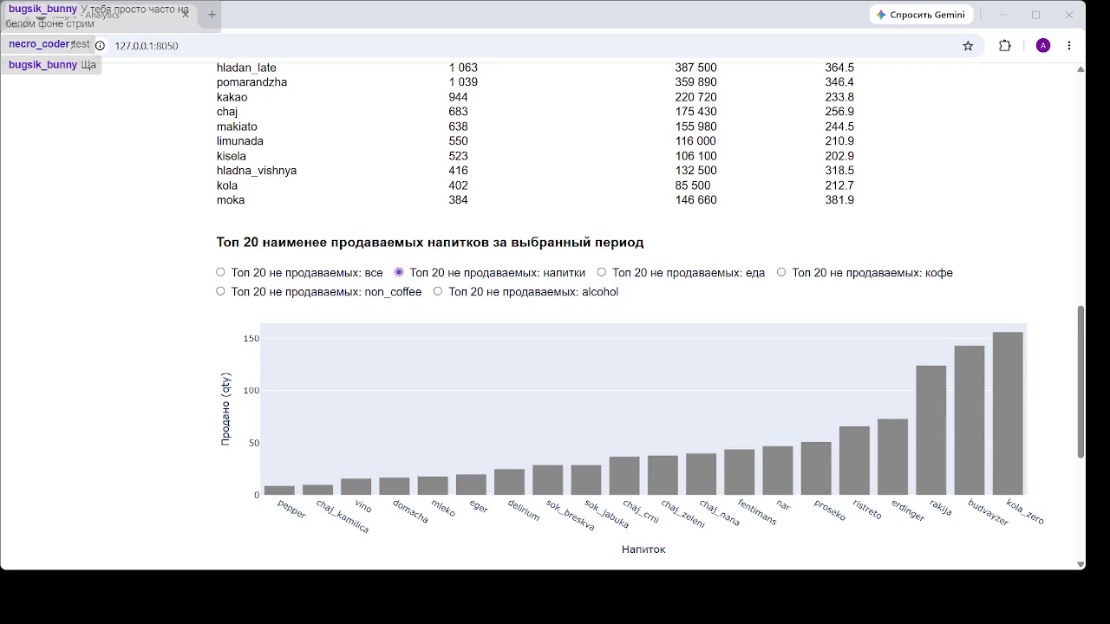
Step: Limit the least-sold chart to drinks, then start the Период on January 1, 2026
{"action": "left_click", "coordinate": [494, 272]}
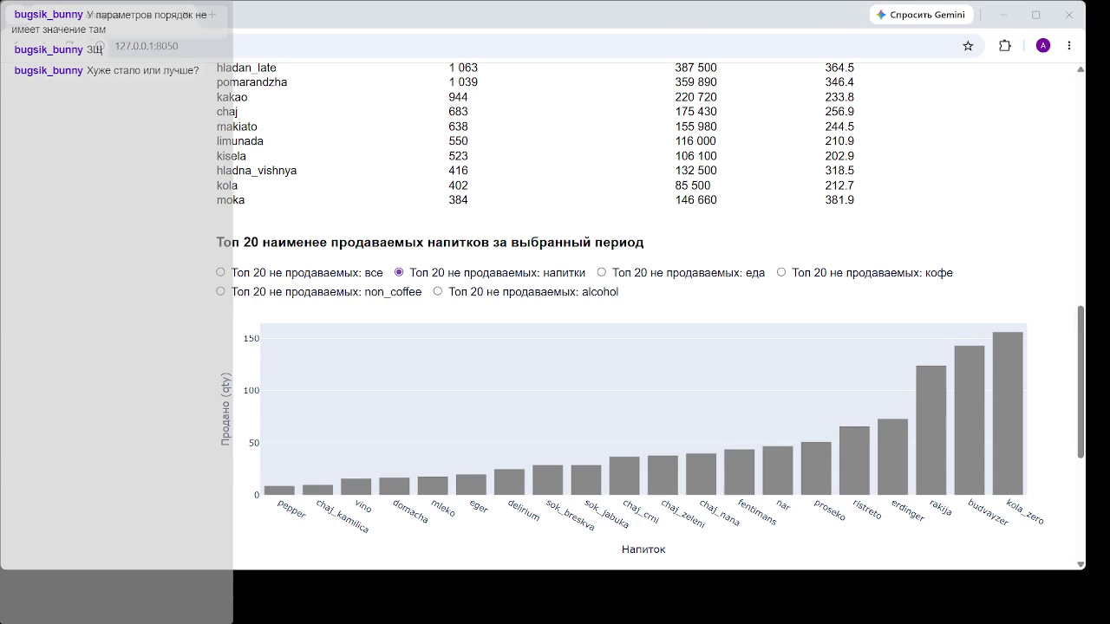
{"action": "mouse_move", "coordinate": [471, 482]}
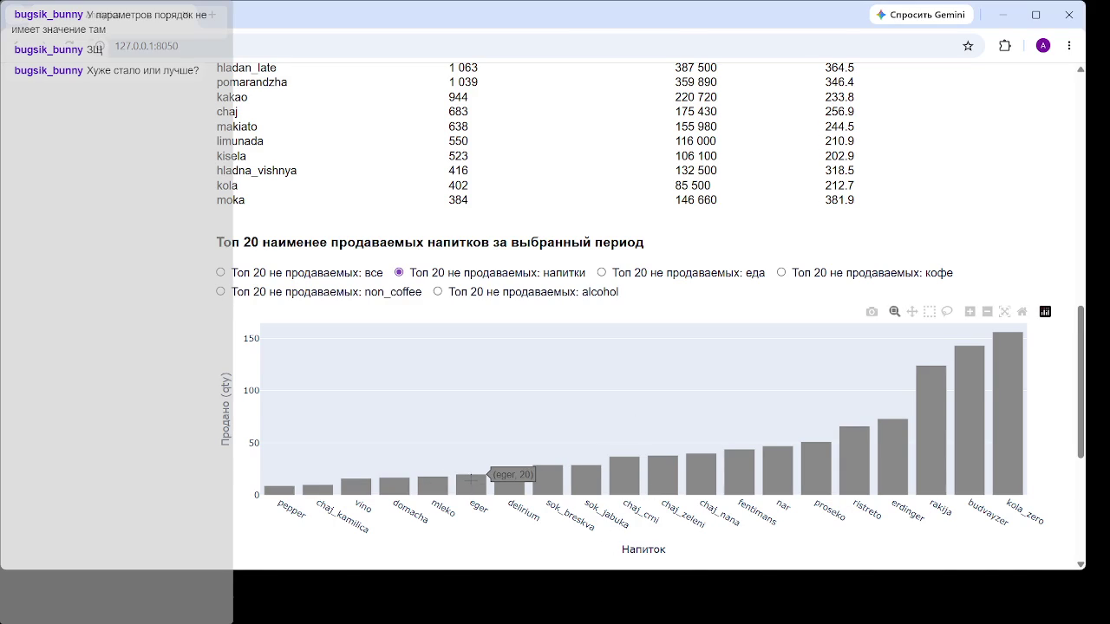
{"action": "scroll", "coordinate": [471, 479], "scroll_direction": "up", "scroll_amount": 10}
{"action": "scroll", "coordinate": [346, 346], "scroll_direction": "up", "scroll_amount": 5}
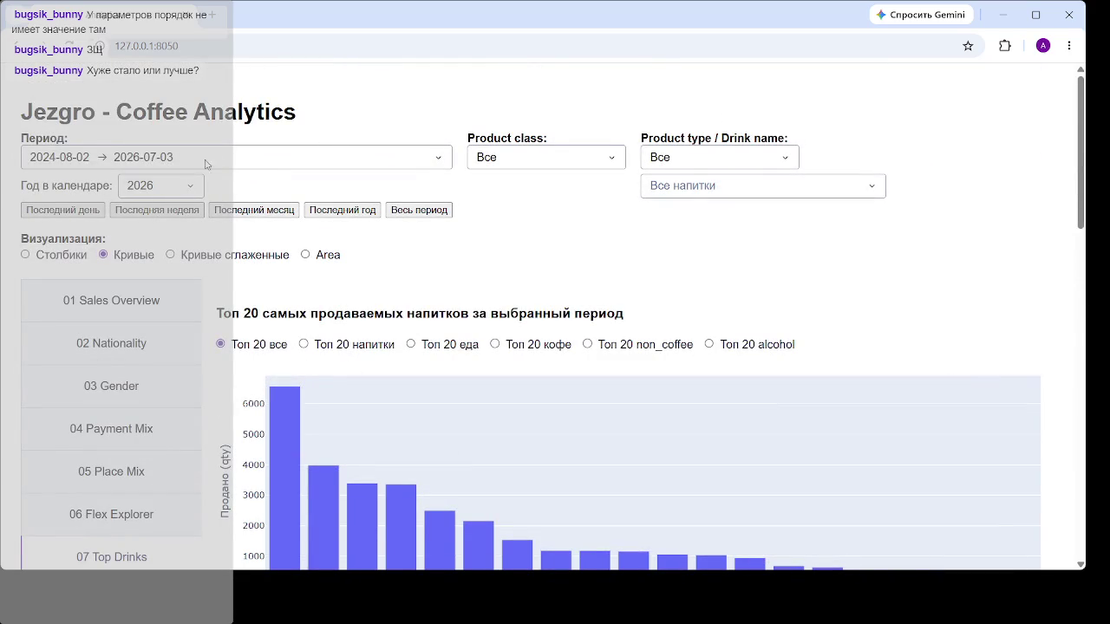
{"action": "left_click", "coordinate": [235, 157]}
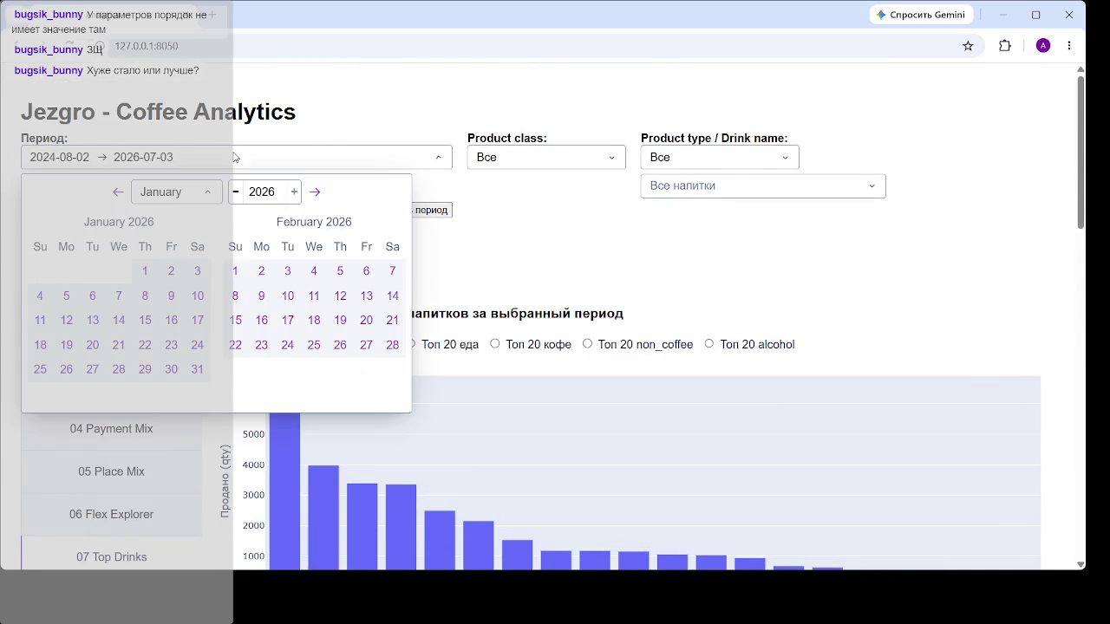
{"action": "left_click", "coordinate": [145, 270]}
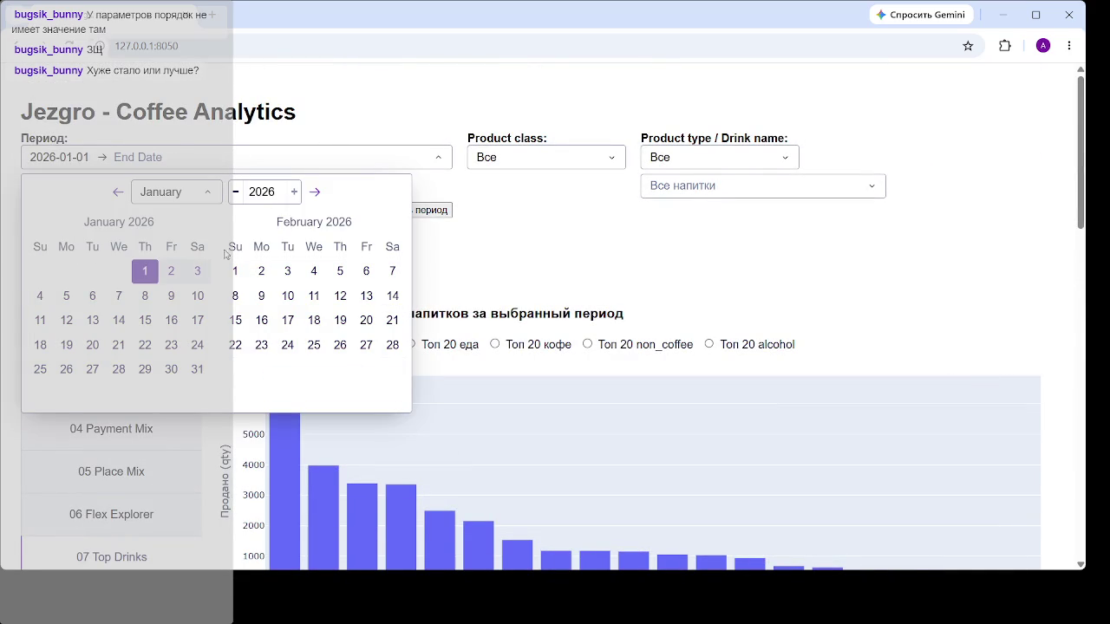
Step: Advance the calendar to July 2026 and end the period on July 3, 2026
{"action": "left_click", "coordinate": [314, 193]}
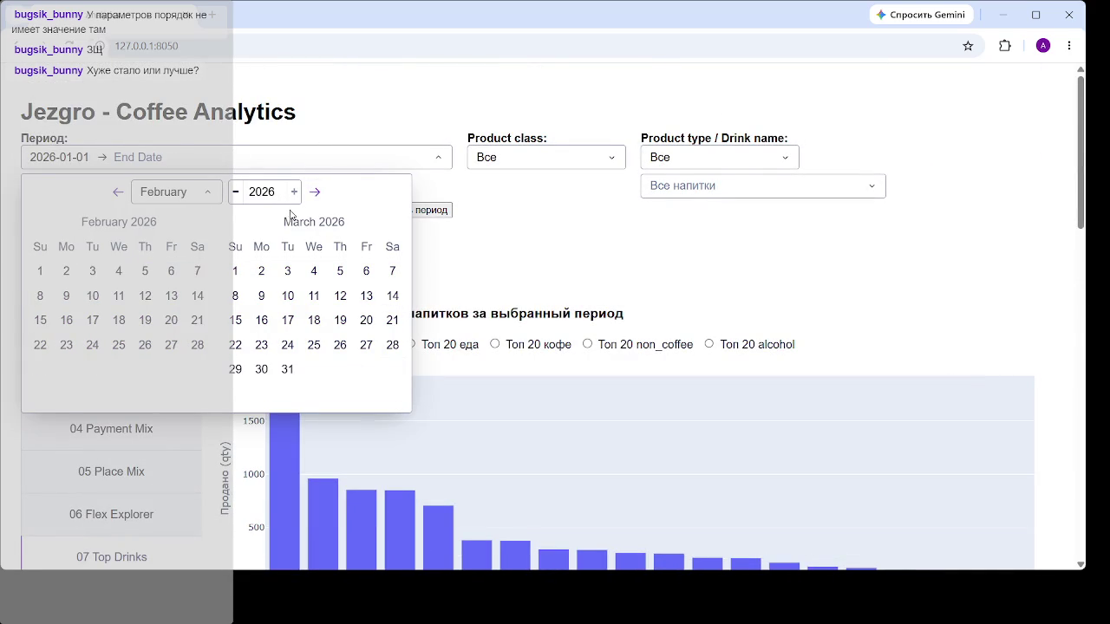
{"action": "left_click", "coordinate": [316, 193]}
{"action": "left_click", "coordinate": [315, 193]}
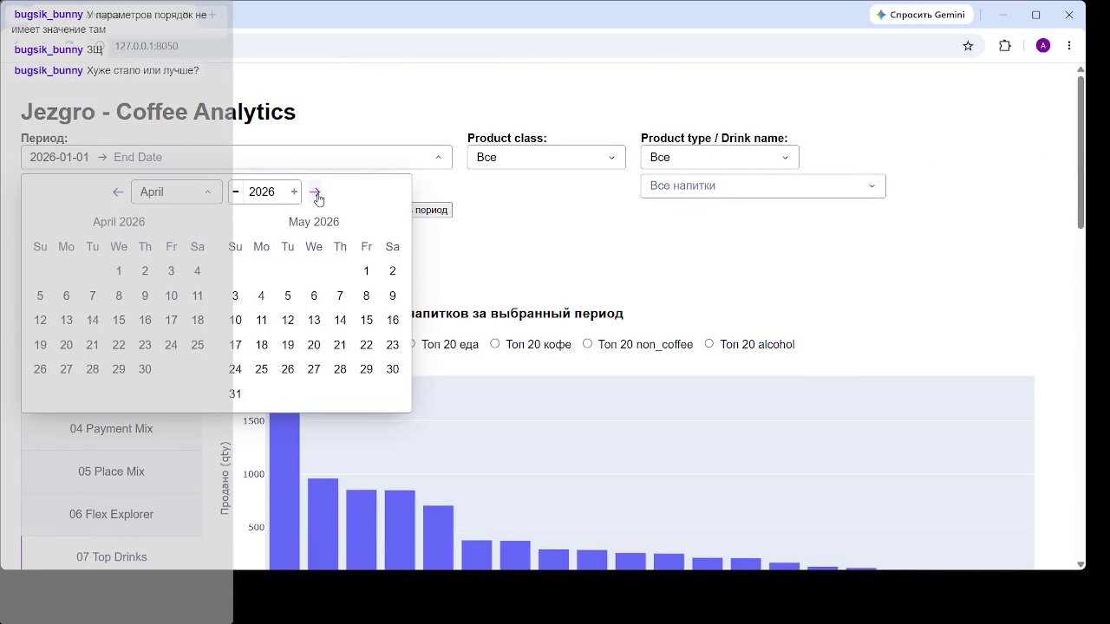
{"action": "left_click", "coordinate": [315, 192]}
{"action": "left_click", "coordinate": [316, 192]}
{"action": "left_click", "coordinate": [316, 195]}
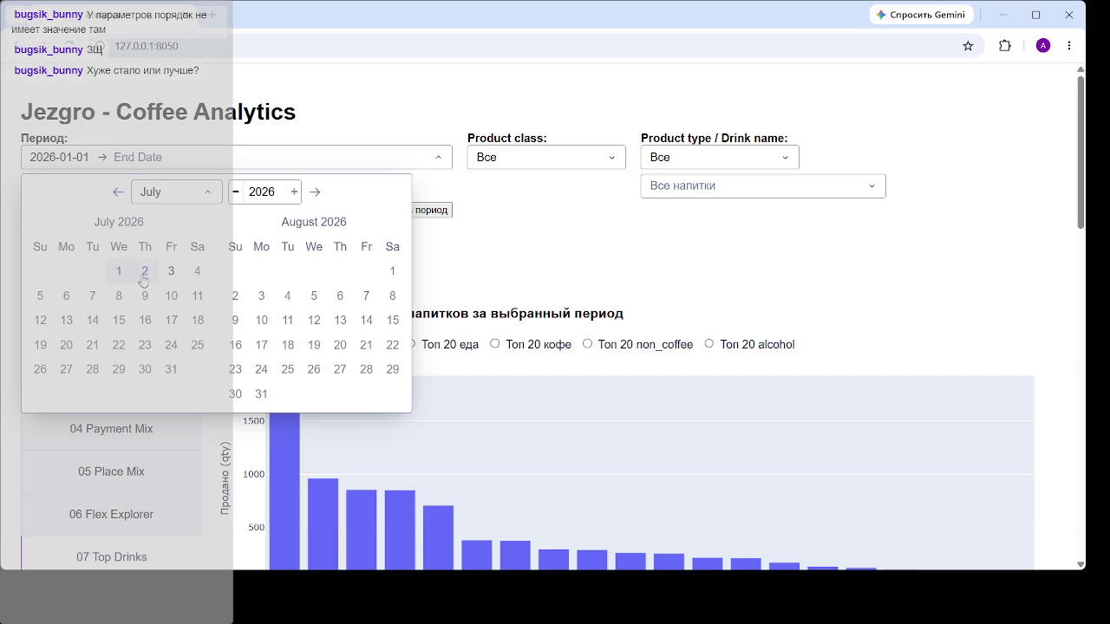
{"action": "left_click", "coordinate": [171, 273]}
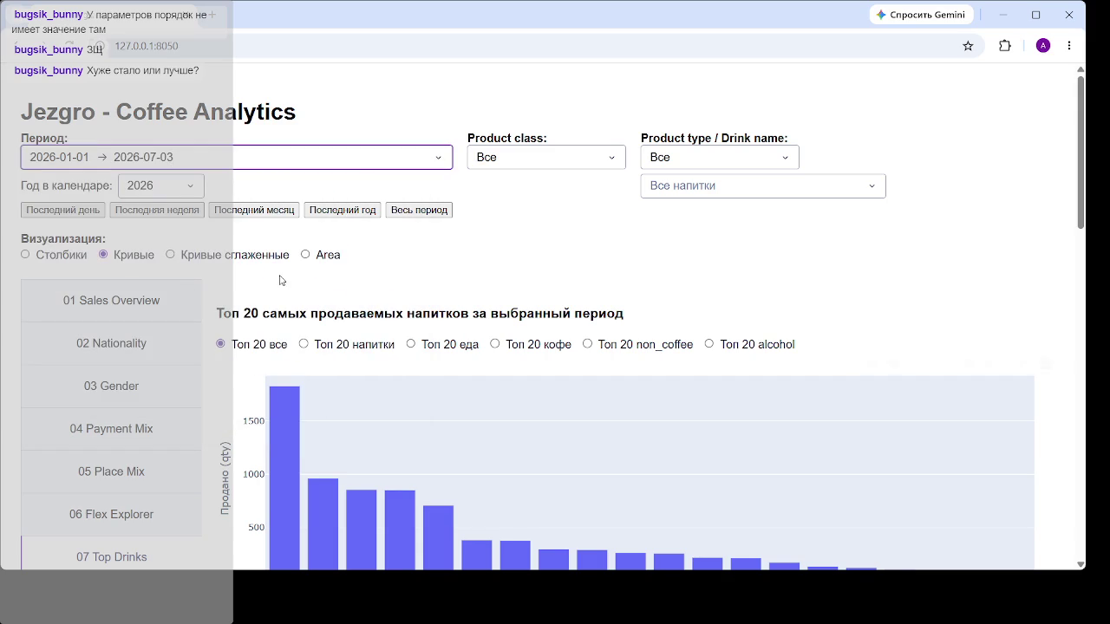
{"action": "scroll", "coordinate": [379, 245], "scroll_direction": "down", "scroll_amount": 8}
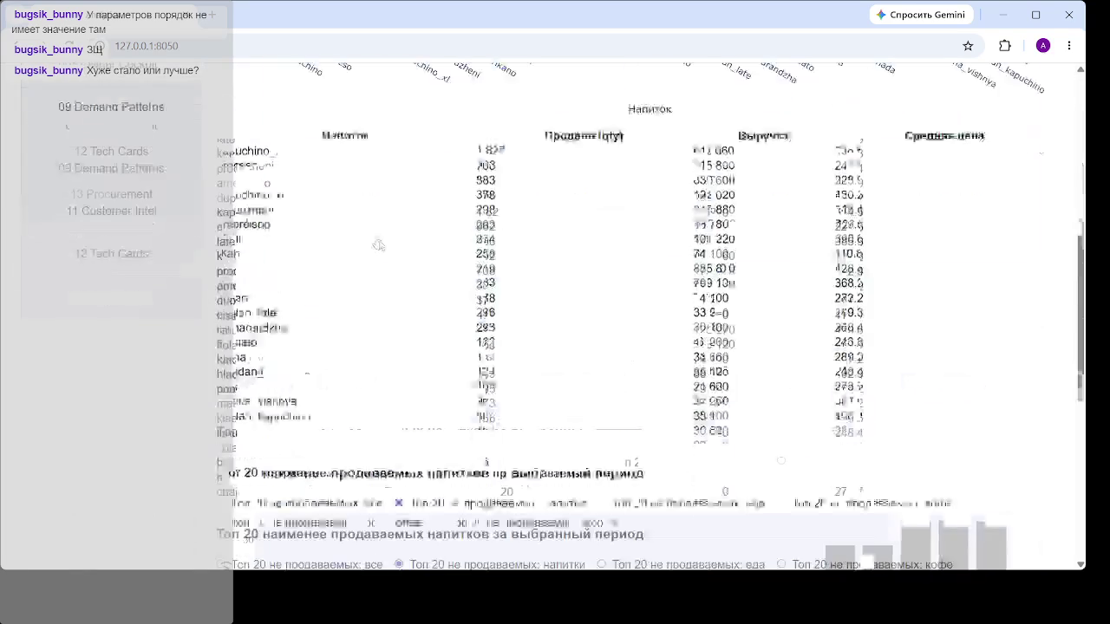
{"action": "scroll", "coordinate": [425, 338], "scroll_direction": "down", "scroll_amount": 3}
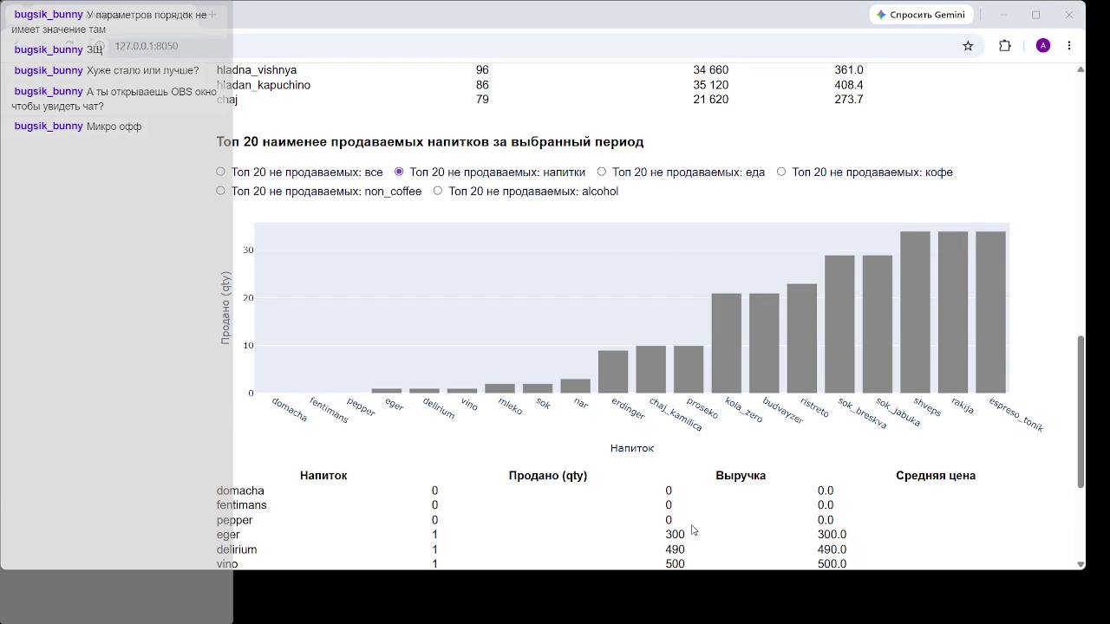
{"action": "mouse_move", "coordinate": [651, 468]}
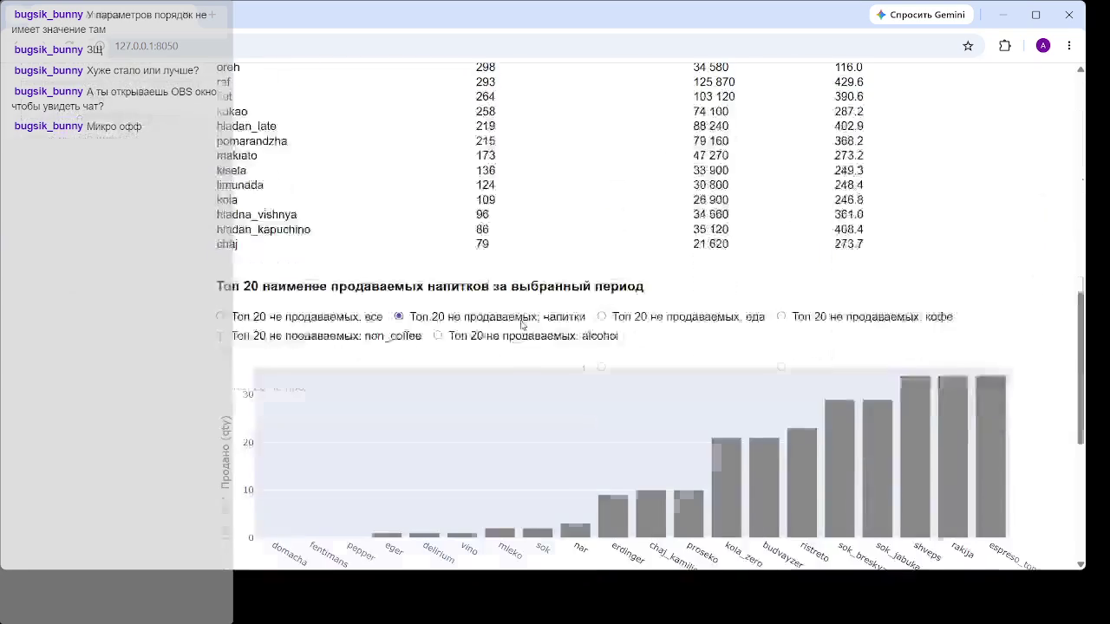
Step: Scroll down to the 'Топ 20 наименее продаваемых' chart, where domacha, fentimans and pepper sold 0
{"action": "scroll", "coordinate": [384, 317], "scroll_direction": "down", "scroll_amount": 3}
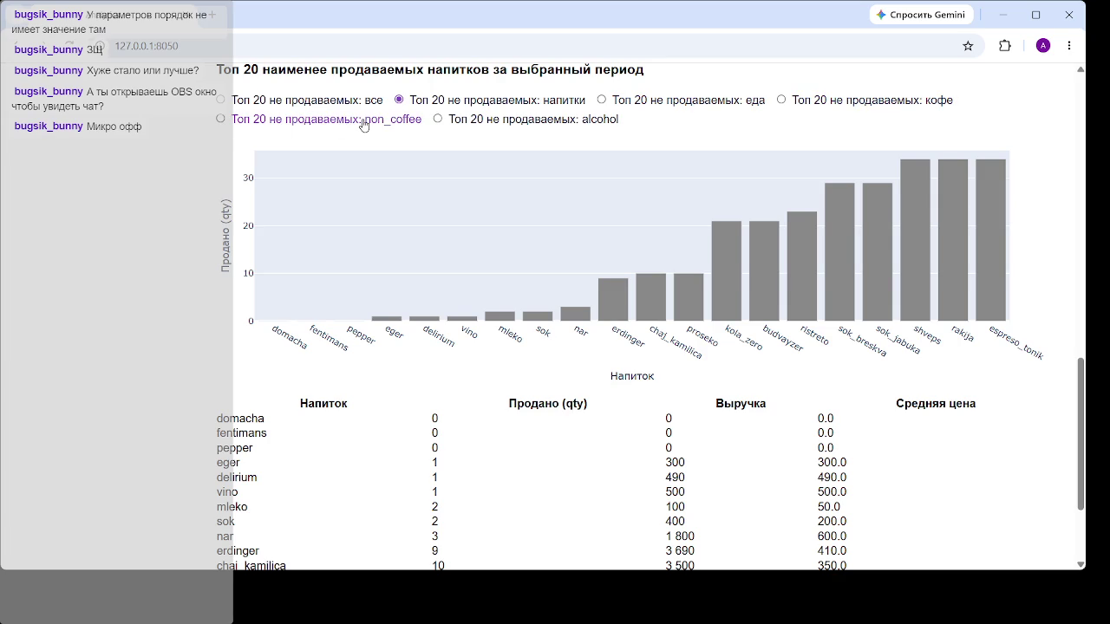
Step: Select the 'Топ 20 не продаваемых: кофе' option to show least-sold coffee drinks
{"action": "left_click", "coordinate": [783, 101]}
{"action": "mouse_move", "coordinate": [694, 295]}
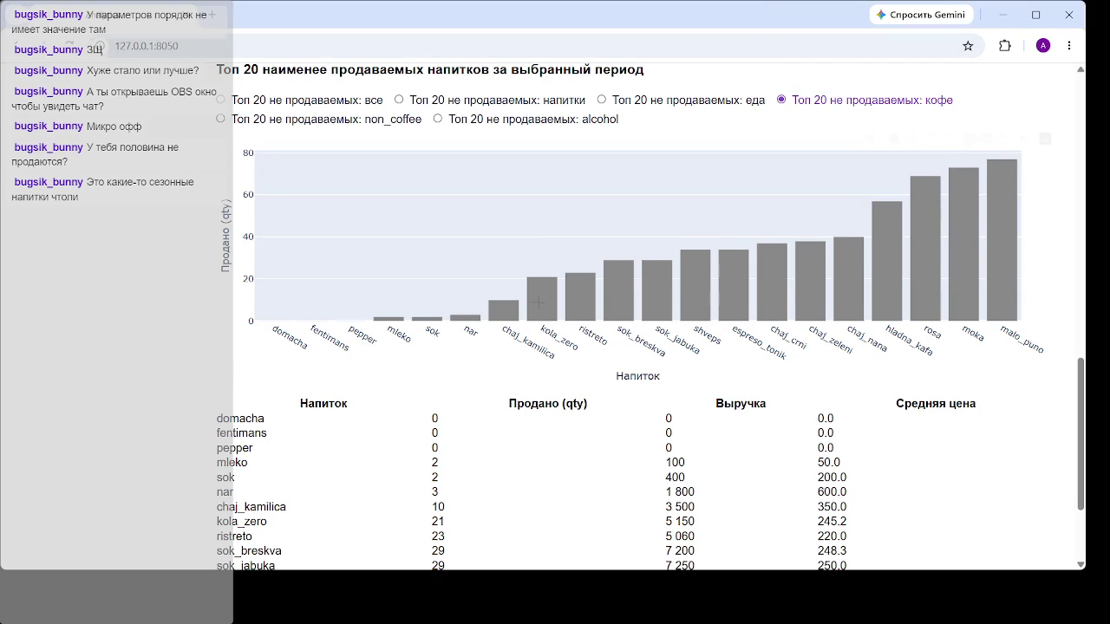
Step: Scroll up to the top-20 bestseller chart led by kapuchino at 1 827 sold
{"action": "mouse_move", "coordinate": [771, 286]}
{"action": "scroll", "coordinate": [766, 263], "scroll_direction": "up", "scroll_amount": 3}
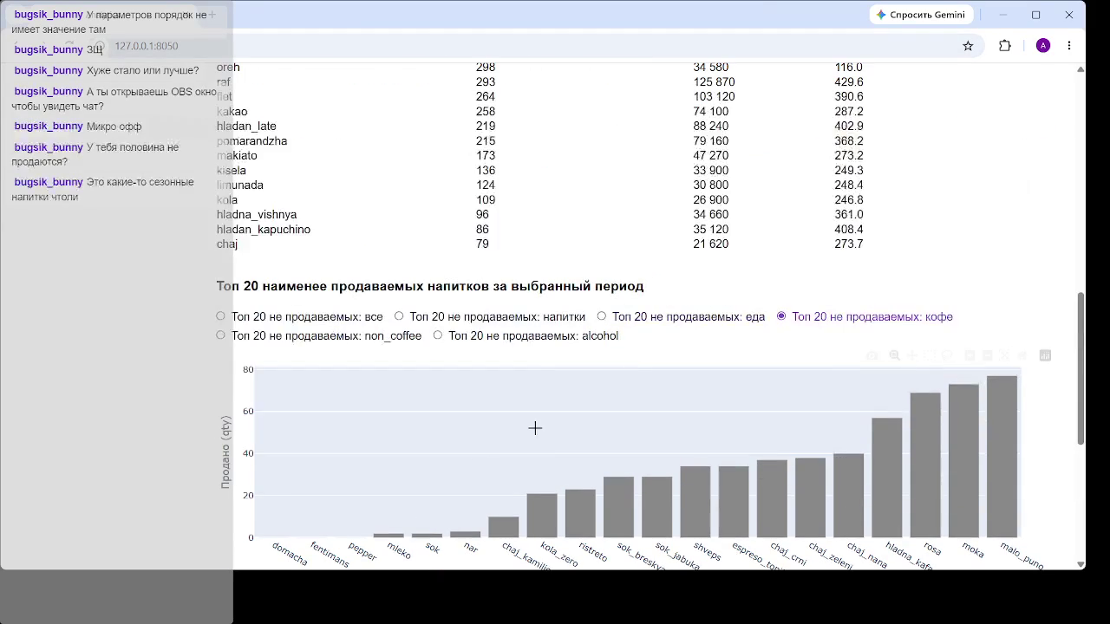
{"action": "scroll", "coordinate": [438, 360], "scroll_direction": "up", "scroll_amount": 5}
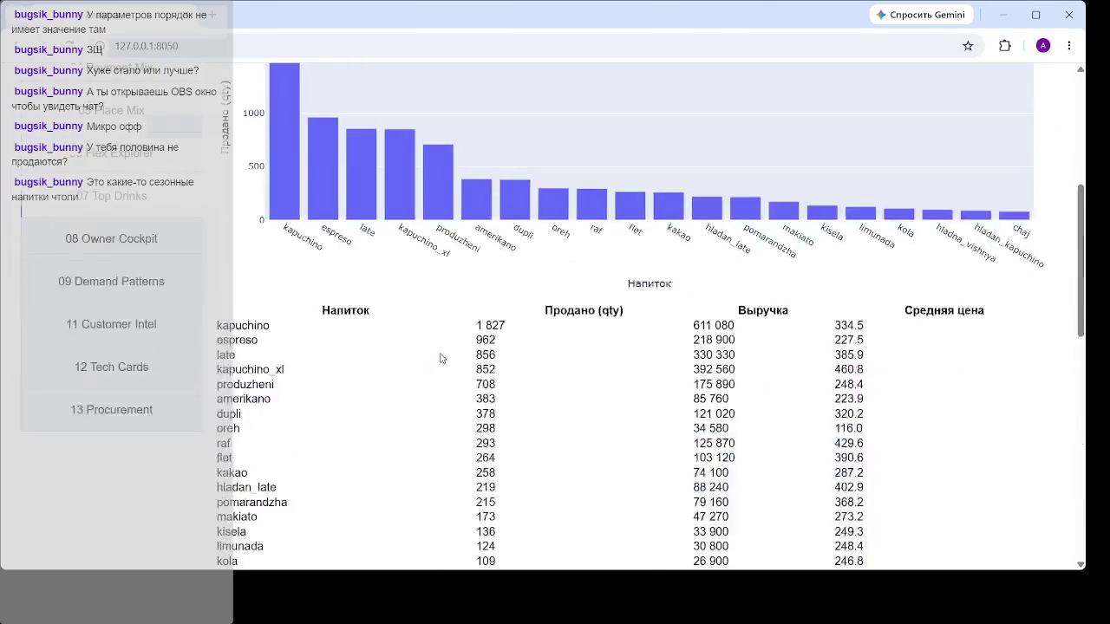
{"action": "scroll", "coordinate": [528, 292], "scroll_direction": "up", "scroll_amount": 2}
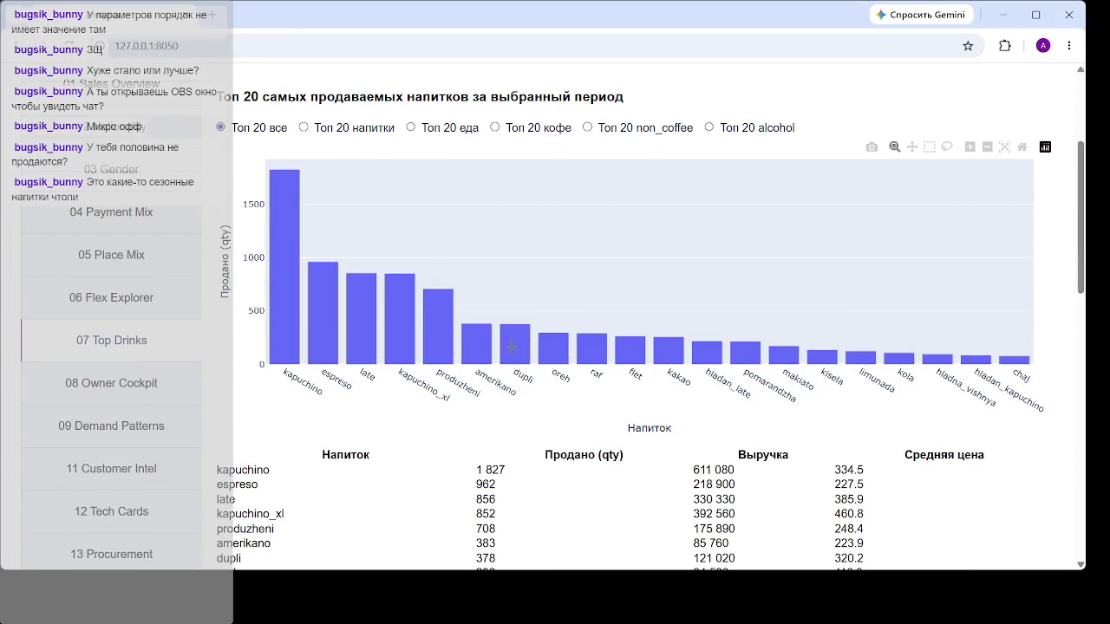
{"action": "scroll", "coordinate": [606, 160], "scroll_direction": "down", "scroll_amount": 1}
{"action": "scroll", "coordinate": [706, 161], "scroll_direction": "down", "scroll_amount": 3}
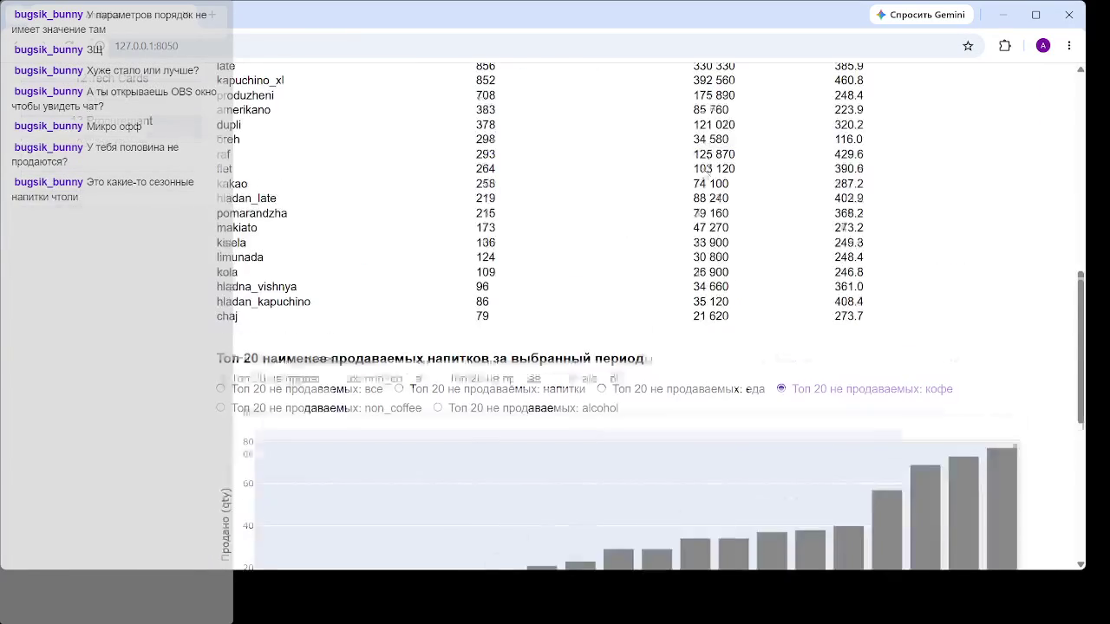
{"action": "scroll", "coordinate": [711, 260], "scroll_direction": "down", "scroll_amount": 4}
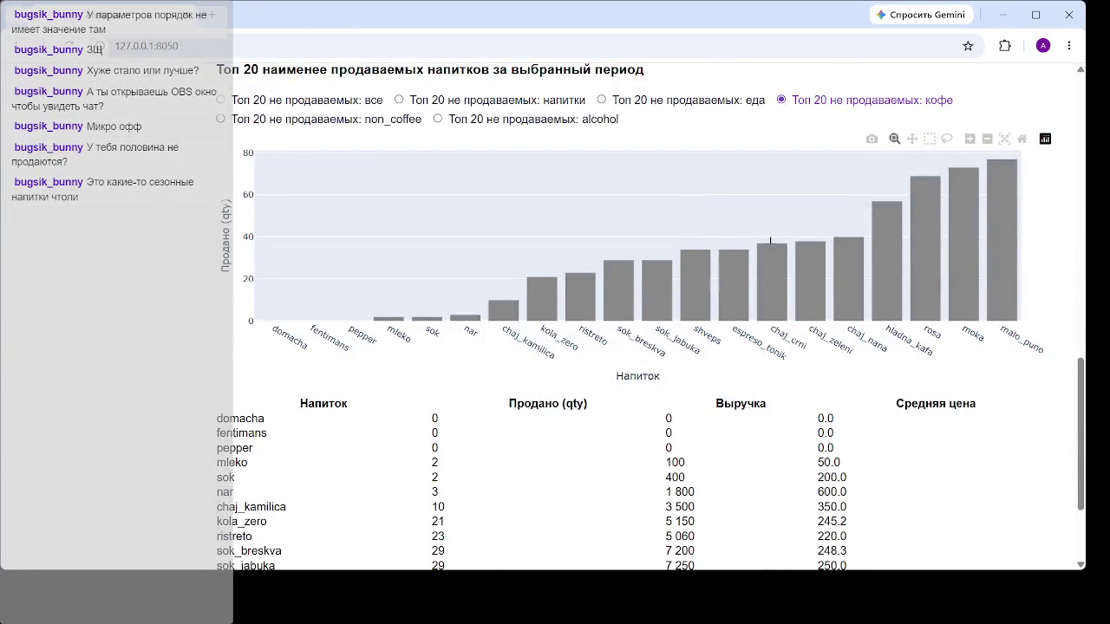
{"action": "scroll", "coordinate": [339, 309], "scroll_direction": "up", "scroll_amount": 5}
{"action": "scroll", "coordinate": [347, 185], "scroll_direction": "up", "scroll_amount": 3}
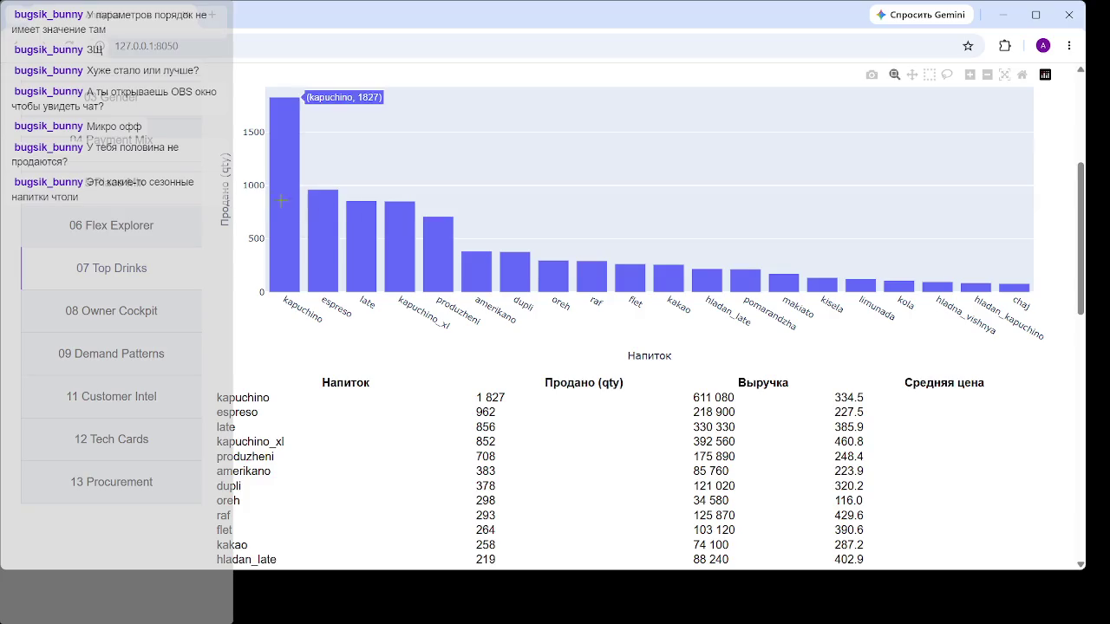
{"action": "left_click_drag", "start_coordinate": [267, 196], "coordinate": [533, 196]}
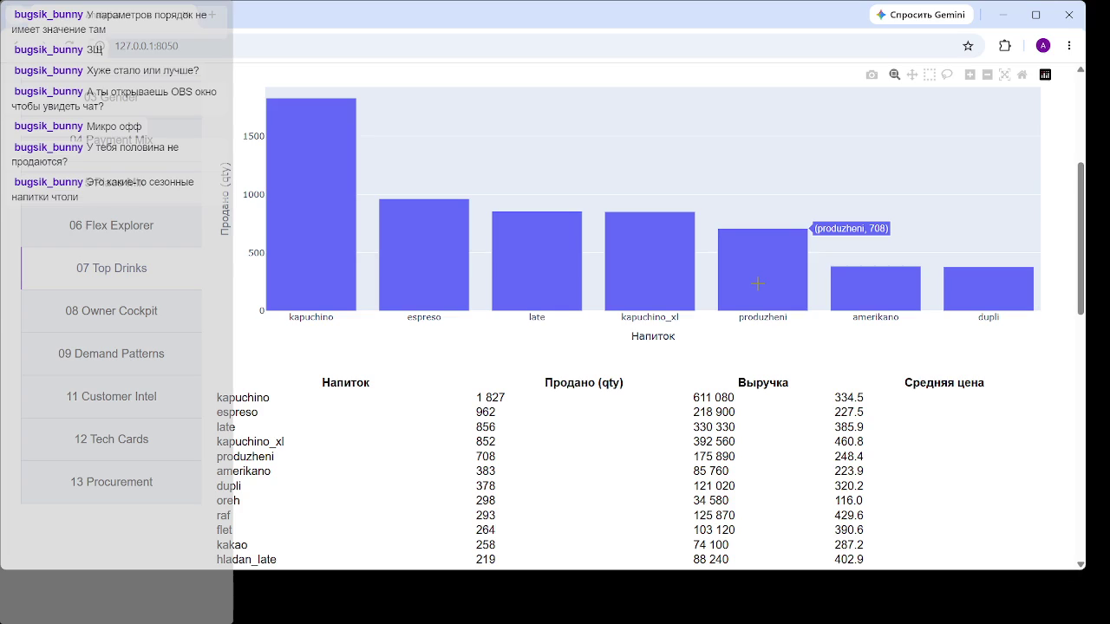
{"action": "left_click", "coordinate": [1021, 82]}
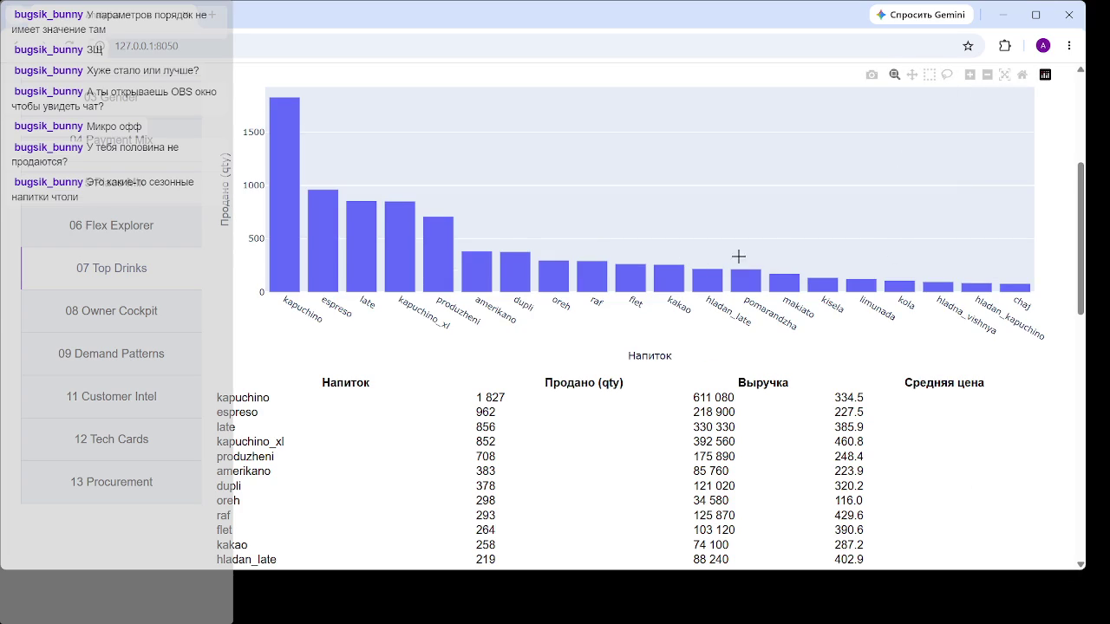
Step: Box-zoom the least-sold coffee chart onto mleko through kola_zero, then reset axes to show all 20
{"action": "scroll", "coordinate": [774, 274], "scroll_direction": "down", "scroll_amount": 6}
{"action": "scroll", "coordinate": [552, 300], "scroll_direction": "down", "scroll_amount": 3}
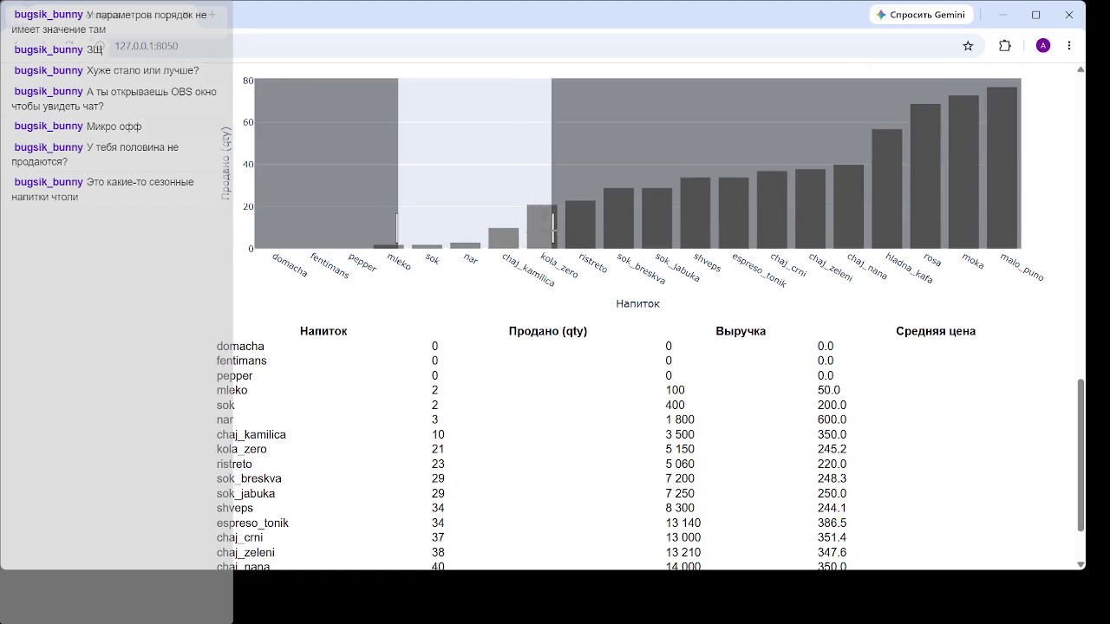
{"action": "left_click_drag", "start_coordinate": [472, 231], "coordinate": [555, 233]}
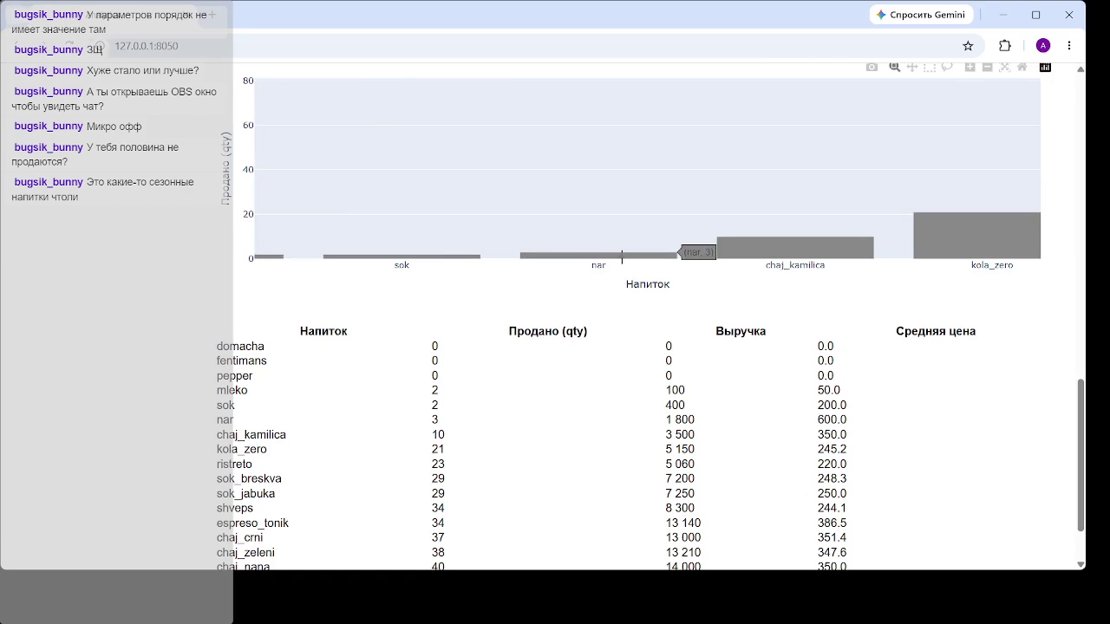
{"action": "scroll", "coordinate": [614, 271], "scroll_direction": "up", "scroll_amount": 1}
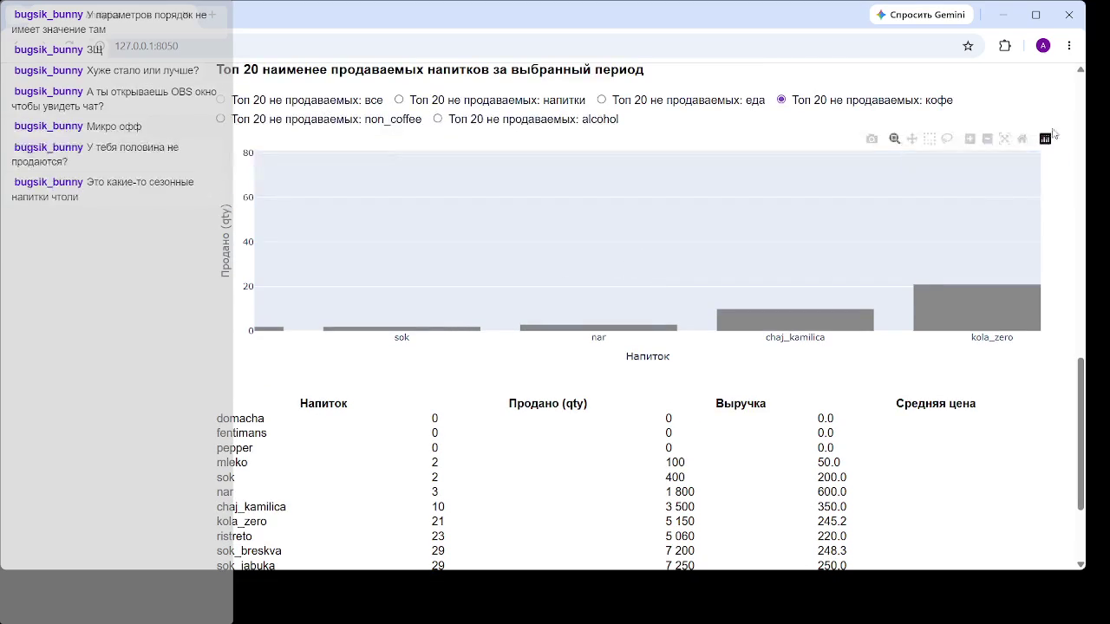
{"action": "left_click", "coordinate": [1023, 141]}
{"action": "mouse_move", "coordinate": [466, 319]}
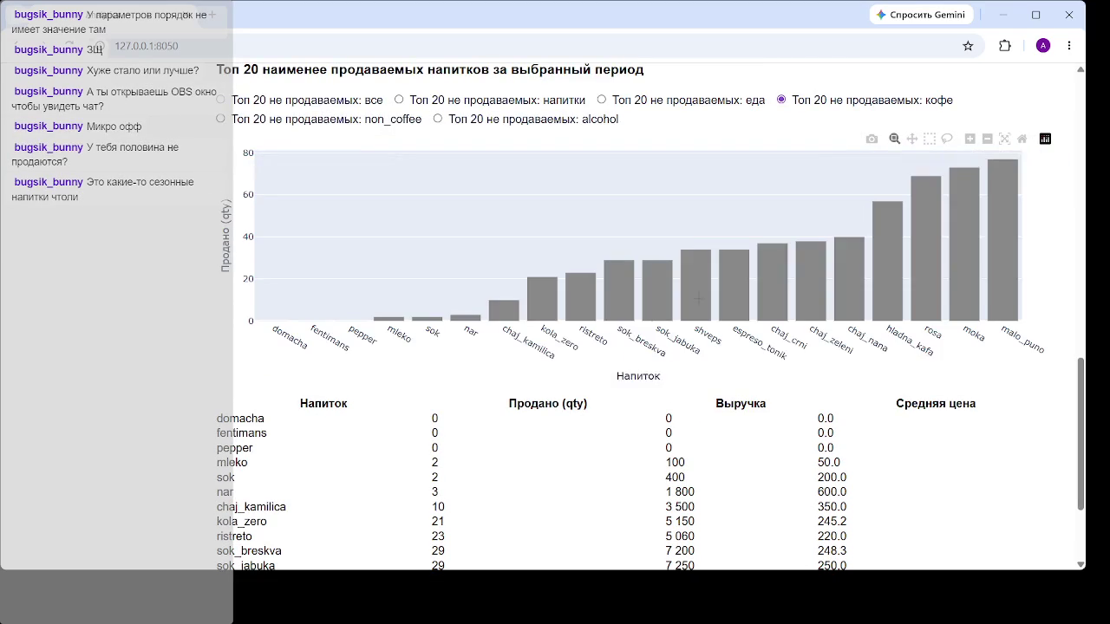